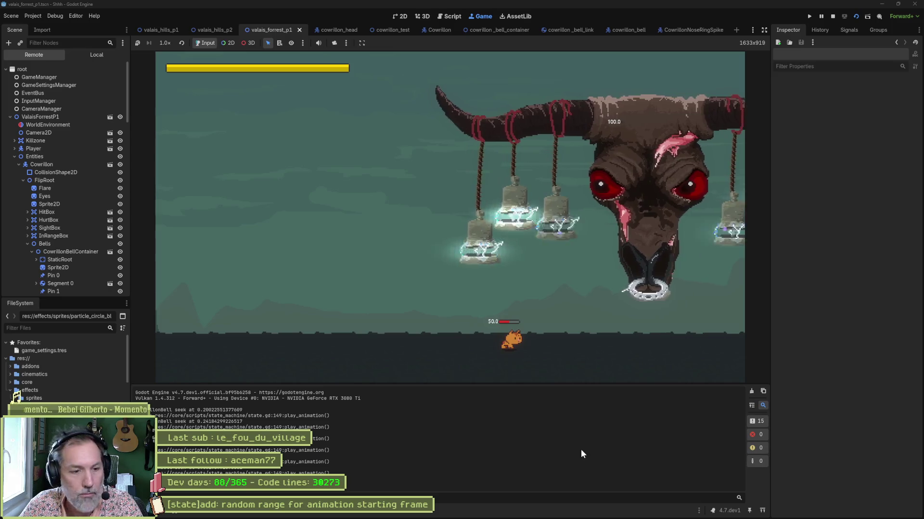
# Step: Stop the running game and bring up state.gd at play_animation in the script editor
pyautogui.press('F8')
pyautogui.moveTo(572, 511)
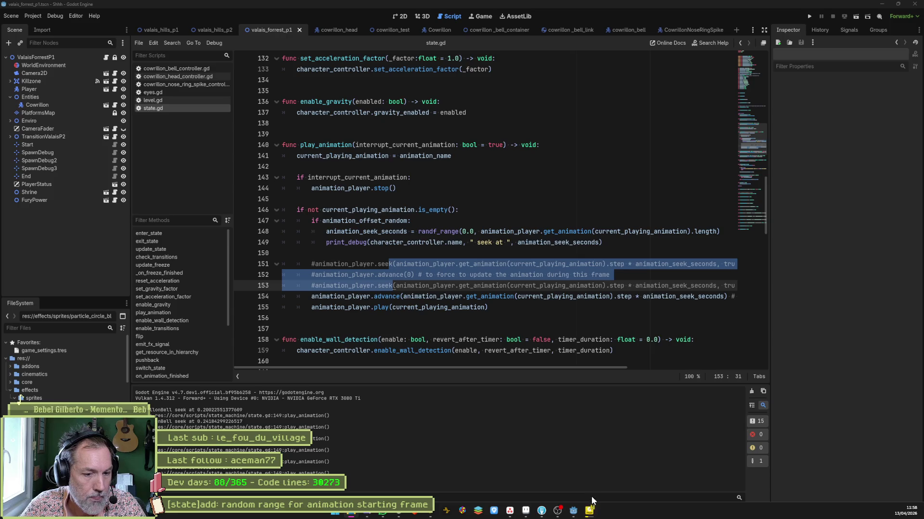
pyautogui.rightClick(589, 511)
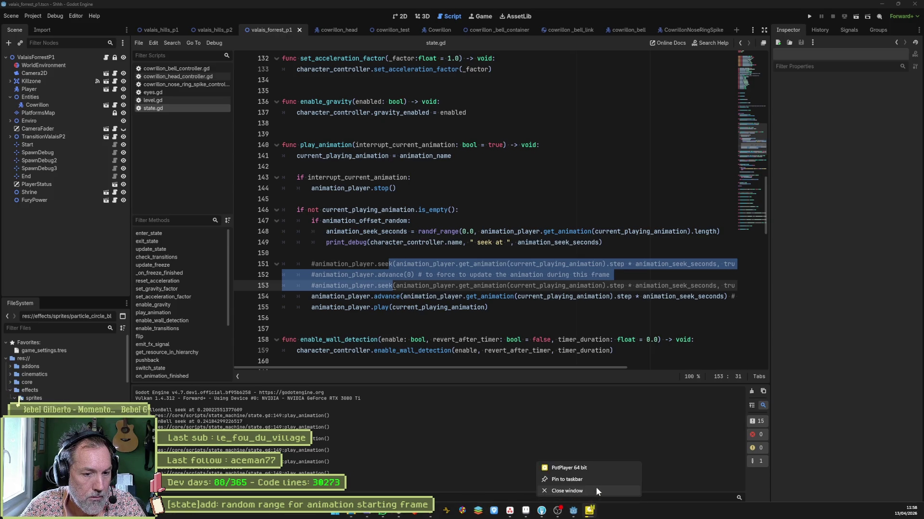
pyautogui.click(595, 487)
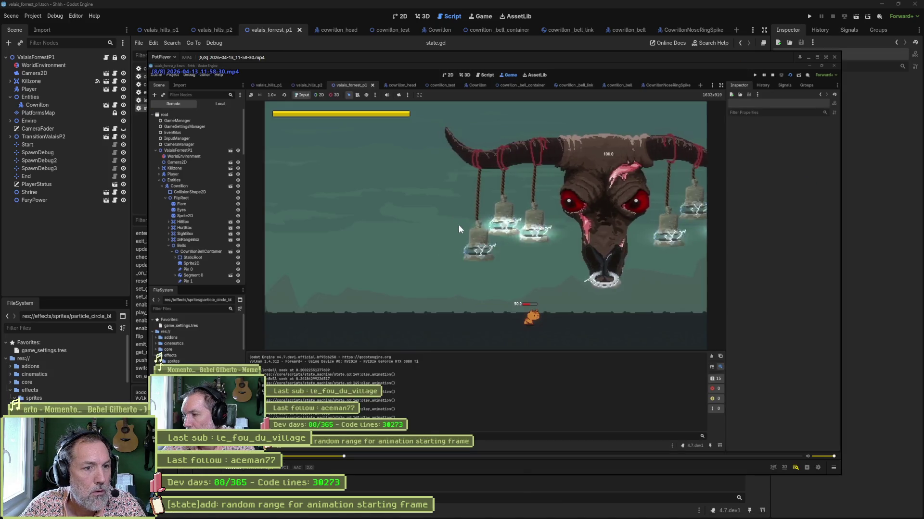
pyautogui.click(544, 266)
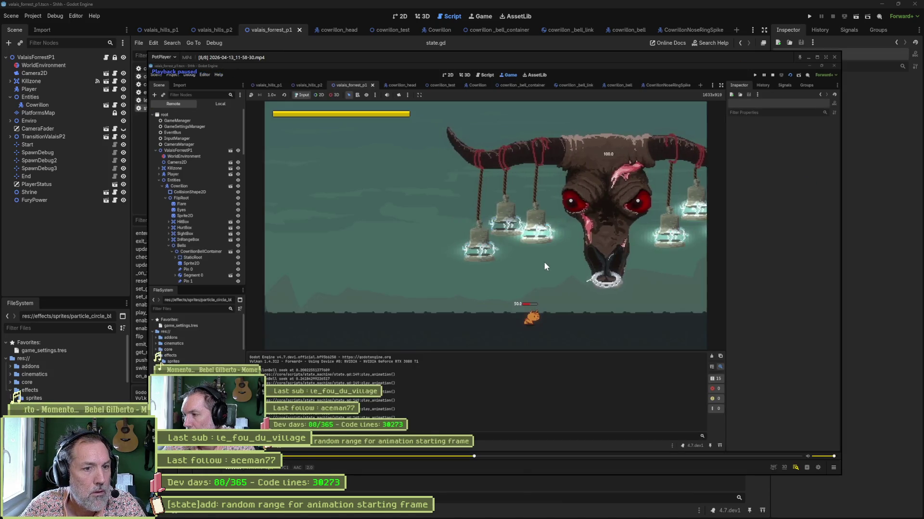
pyautogui.press('f')
pyautogui.press('f')
pyautogui.press('f')
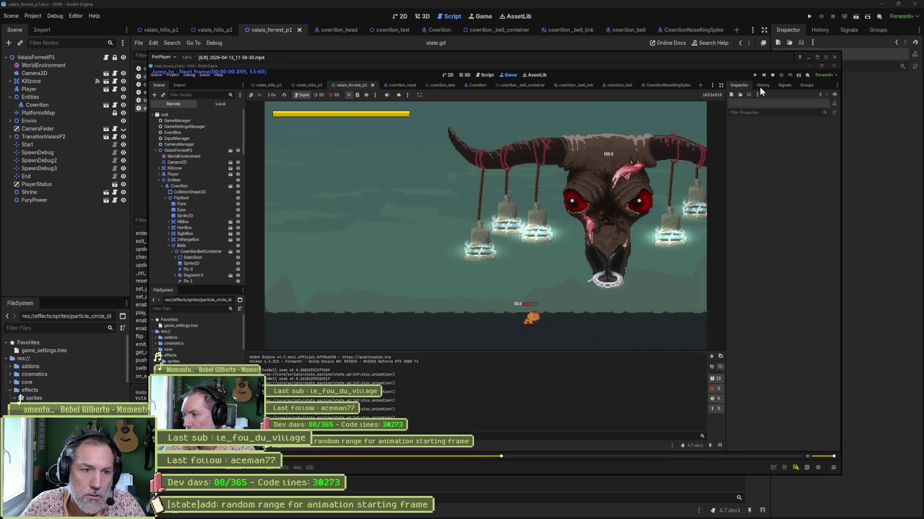
pyautogui.click(834, 57)
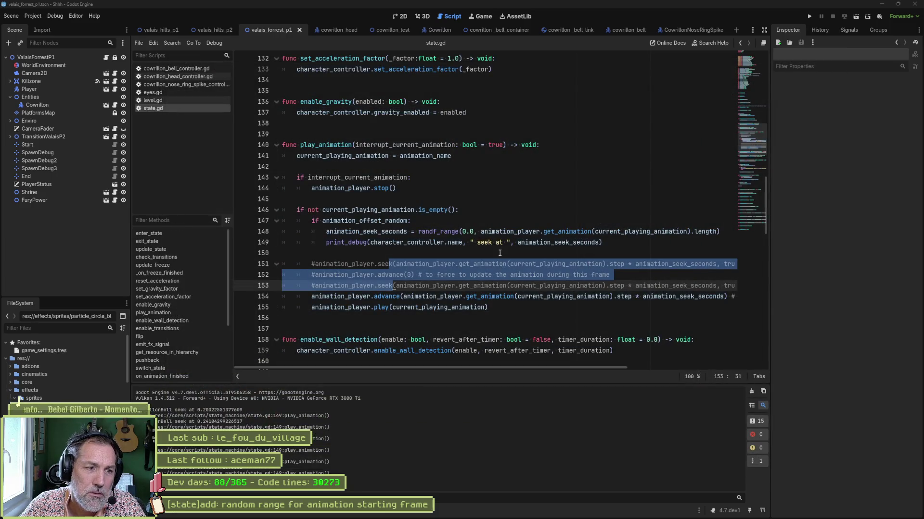
# Step: Comment out the animation_player.play call on line 155, then test-run and stop the scene
pyautogui.click(499, 253)
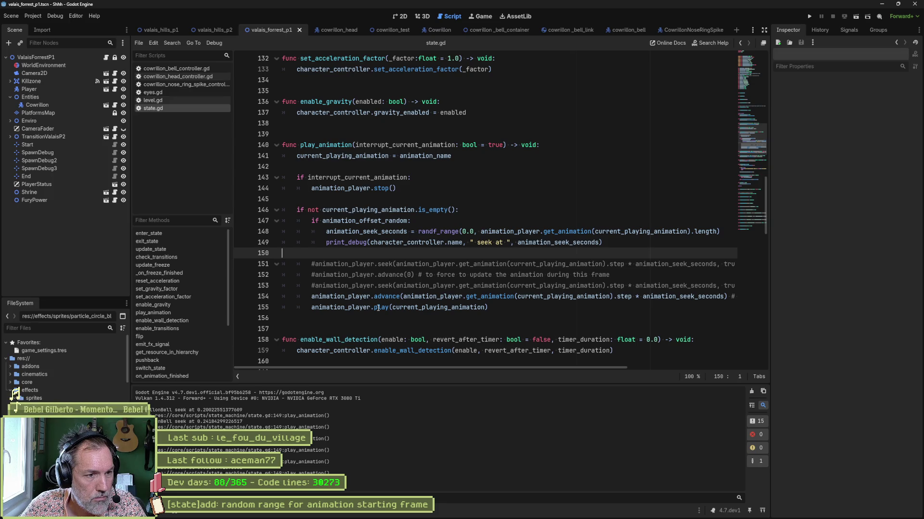
pyautogui.click(312, 308)
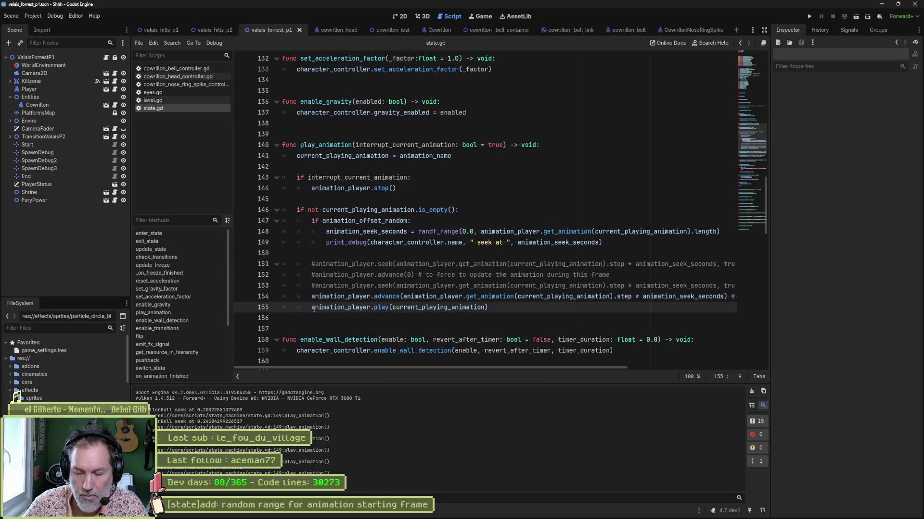
pyautogui.press('F6')
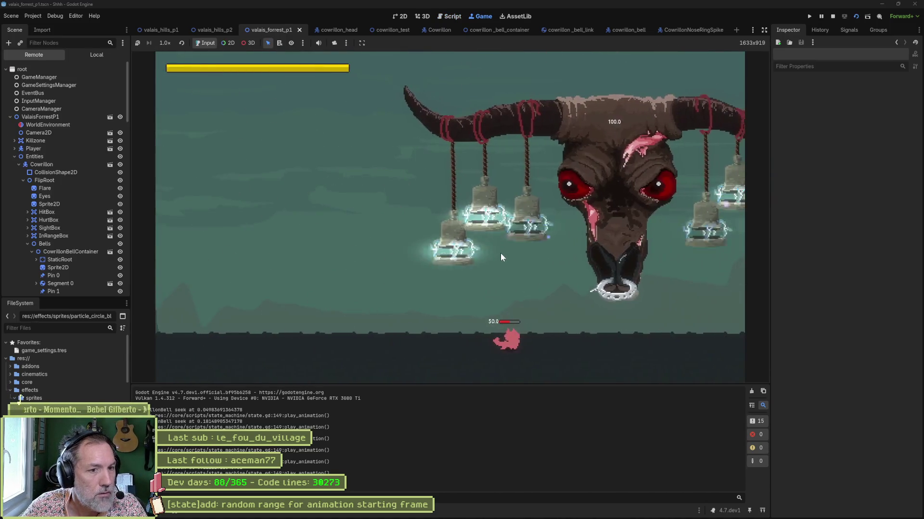
pyautogui.press('F8')
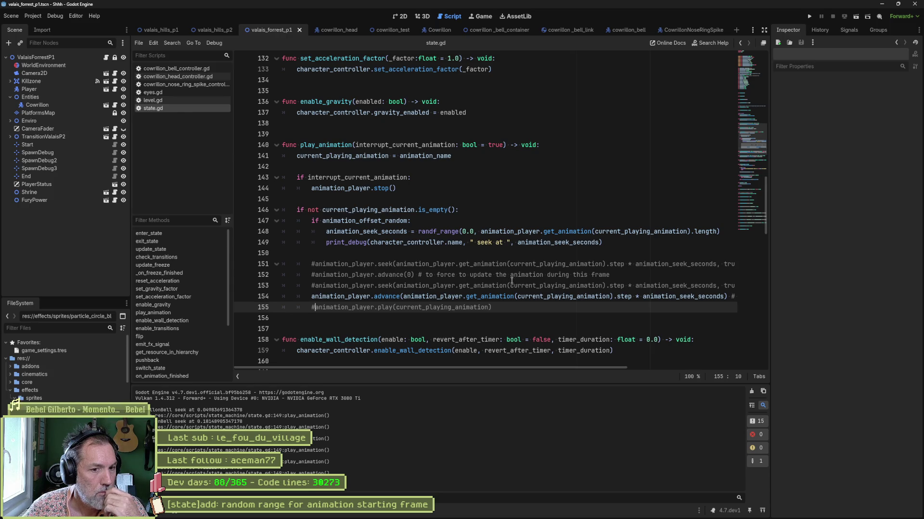
# Step: Remove the get_animation(...).step multiplication from the advance call on line 154
pyautogui.moveTo(621, 298)
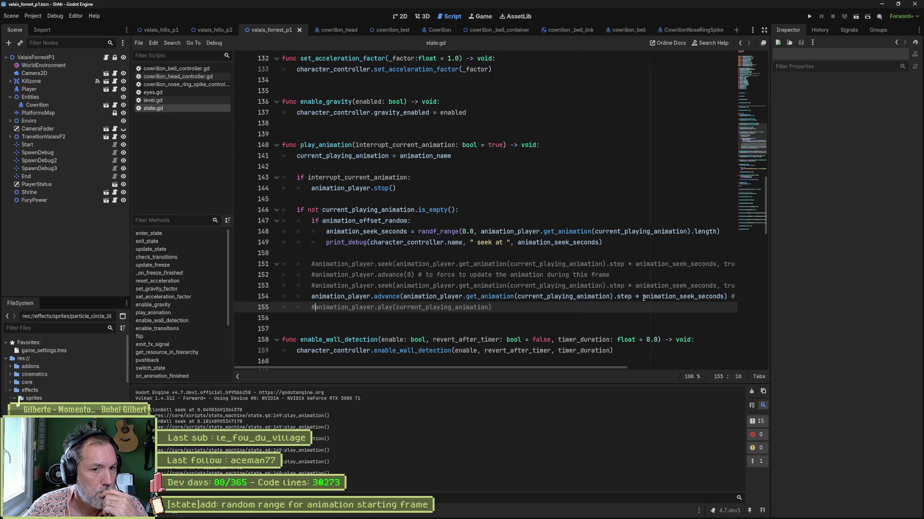
pyautogui.moveTo(643, 298); pyautogui.dragTo(403, 298)
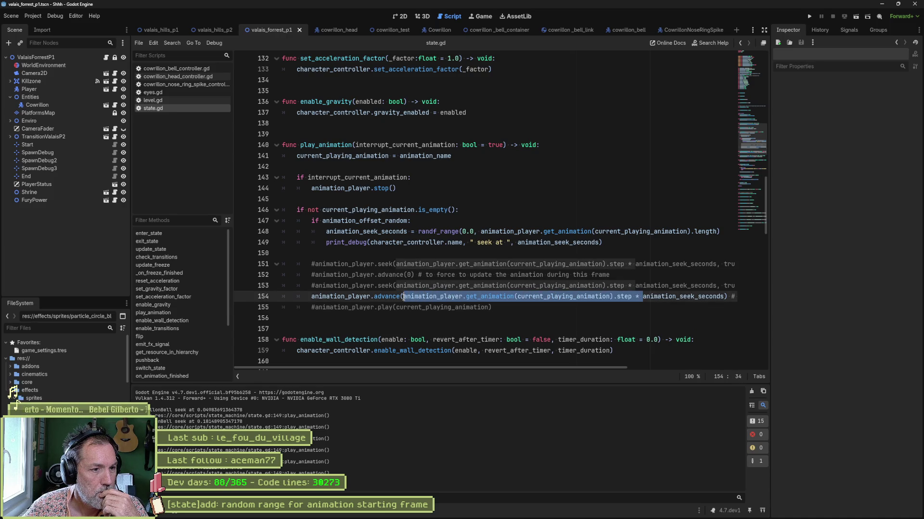
pyautogui.press('Delete')
# Step: Test-run the scene, restart it, then stop the game and return to the script
pyautogui.press('F6')
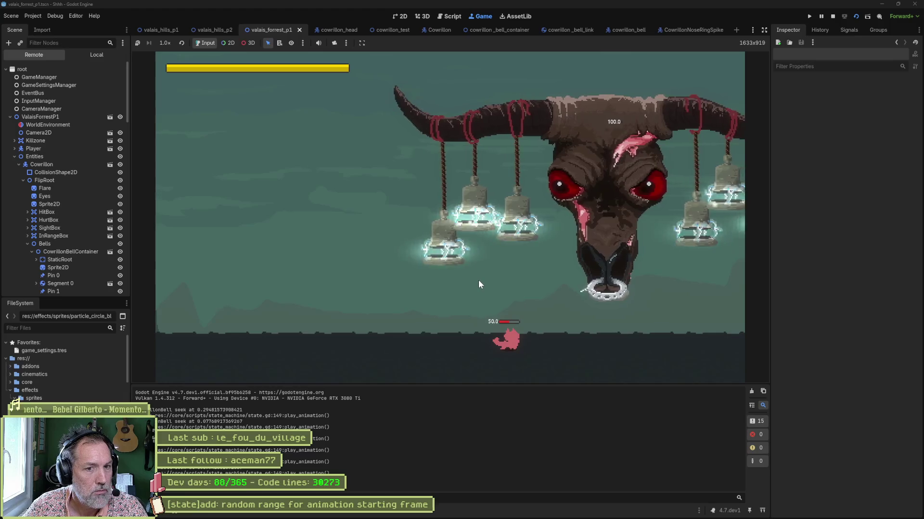
pyautogui.press('F6')
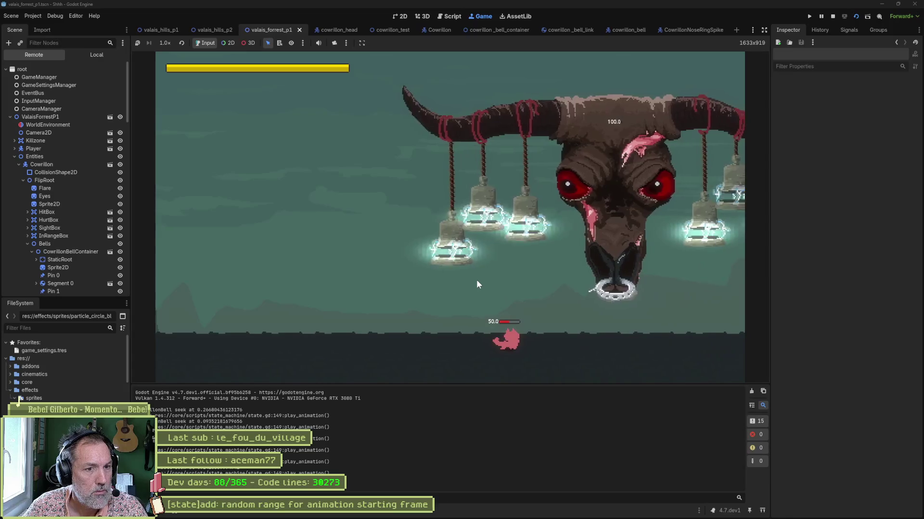
pyautogui.press('F8')
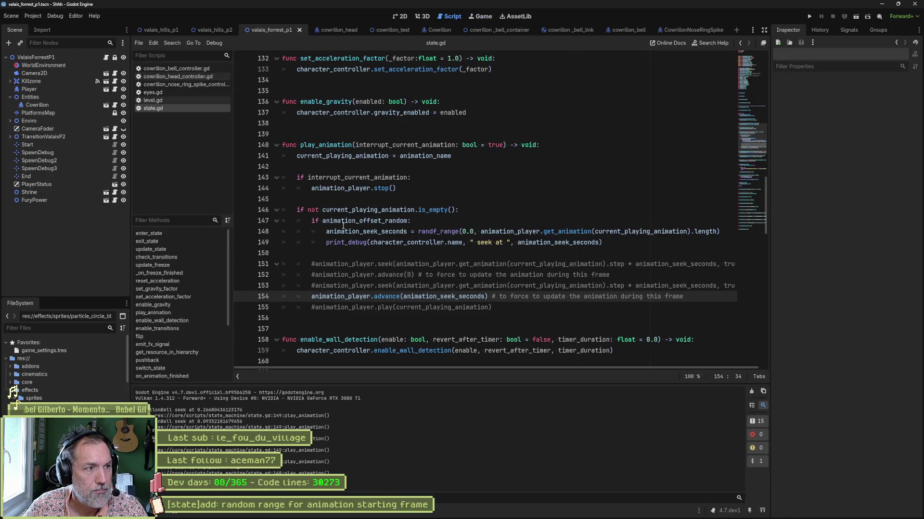
pyautogui.moveTo(410, 516)
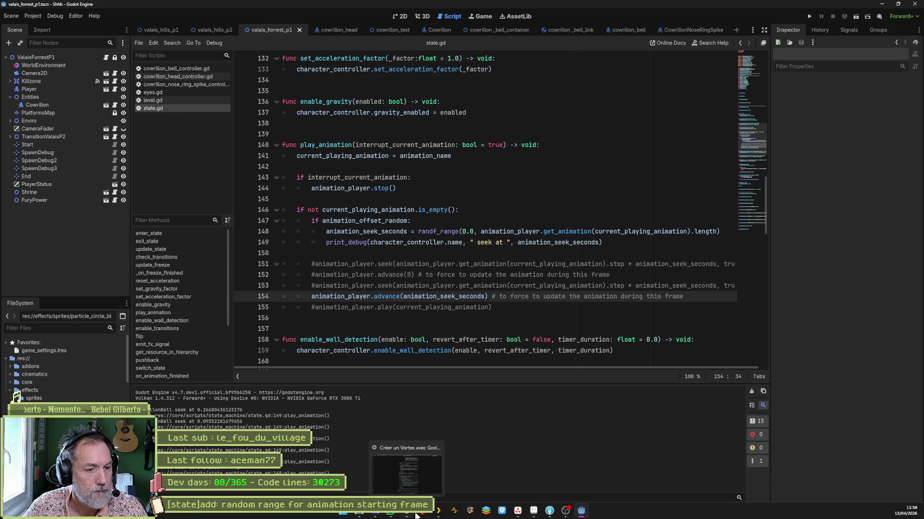
# Step: In the browser, search DuckDuckGo for 'godot animation sekk'
pyautogui.click(412, 515)
pyautogui.hotkey('ctrl', 'l')
pyautogui.write('god')
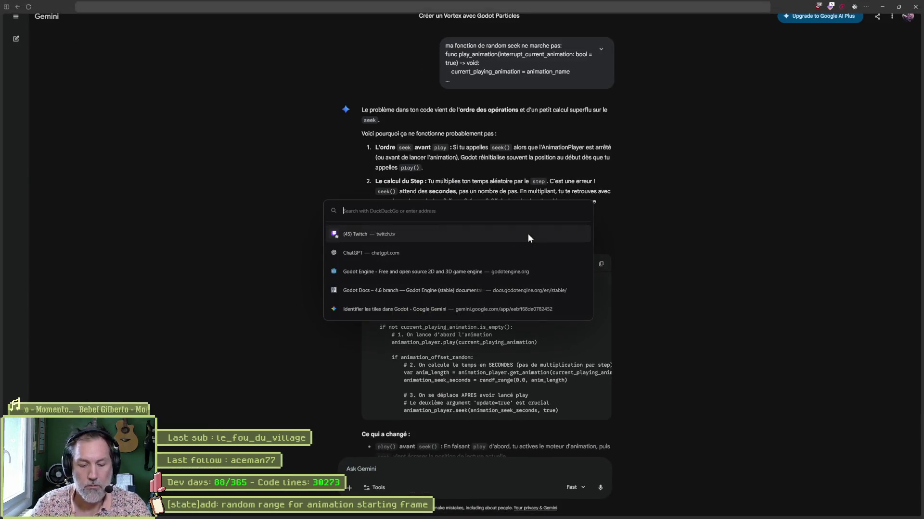
pyautogui.write('ot ')
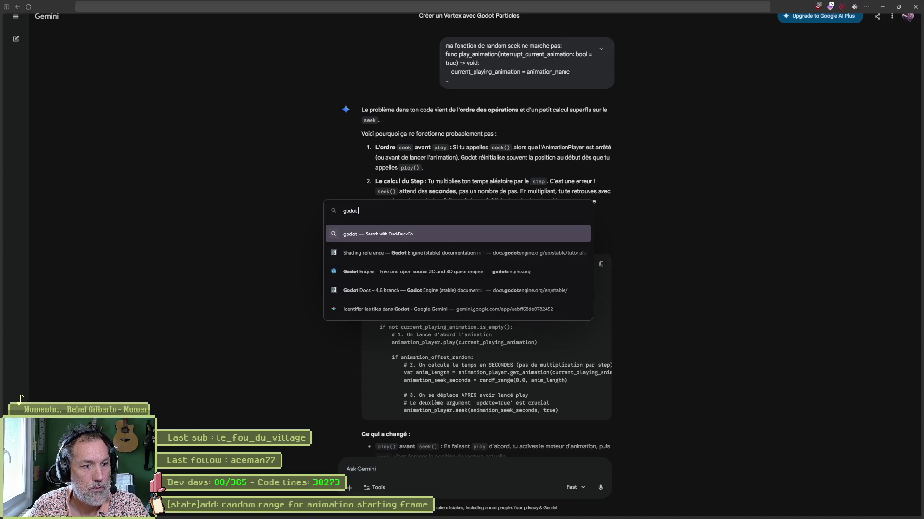
pyautogui.write('animation ')
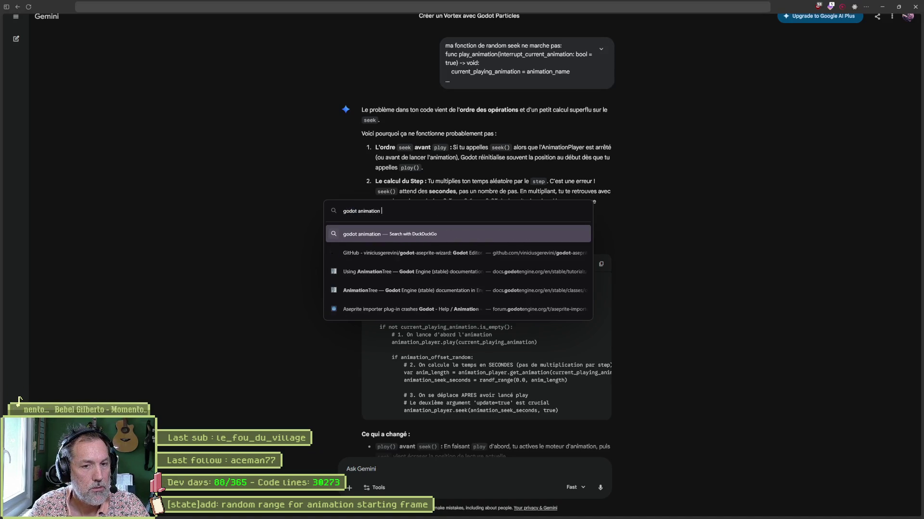
pyautogui.write('sekk')
pyautogui.press('Return')
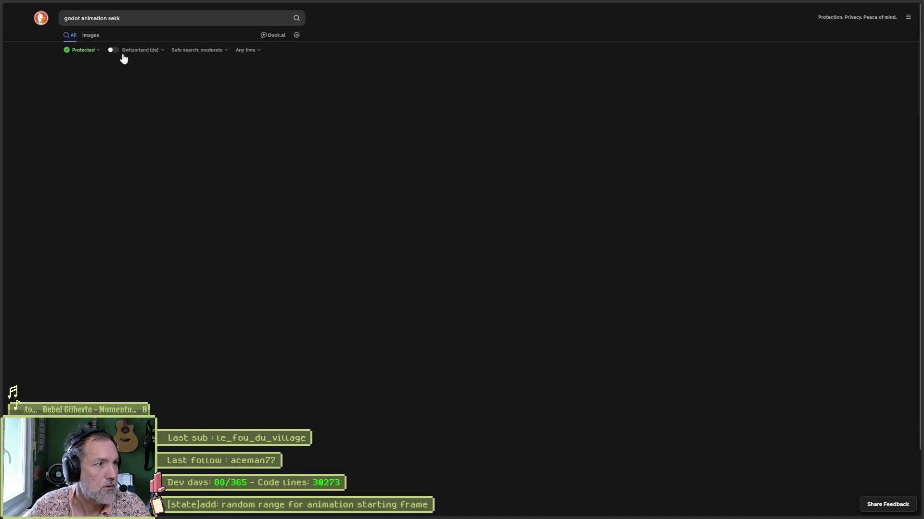
# Step: Correct the query to 'godot animation seek' and open the AnimationNodeTimeSeek docs result
pyautogui.click(116, 18)
pyautogui.press('BackSpace')
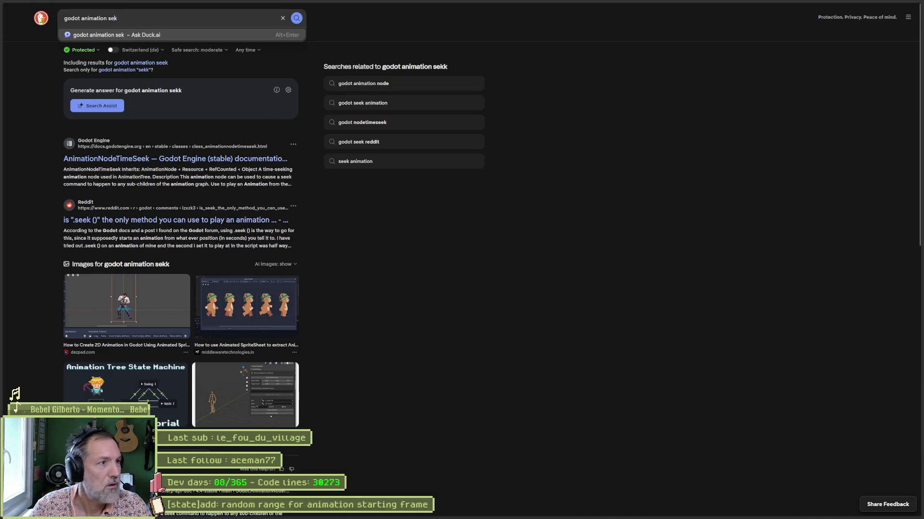
pyautogui.write('e')
pyautogui.press('Return')
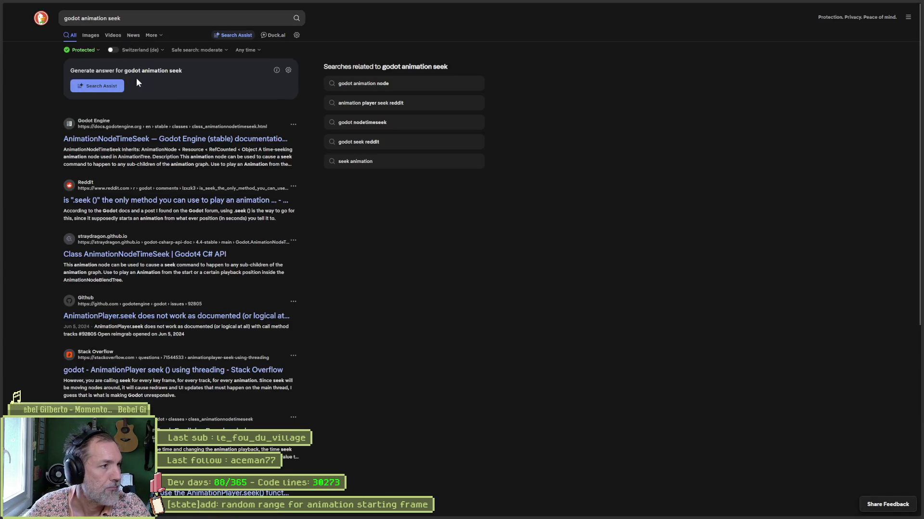
pyautogui.click(145, 143)
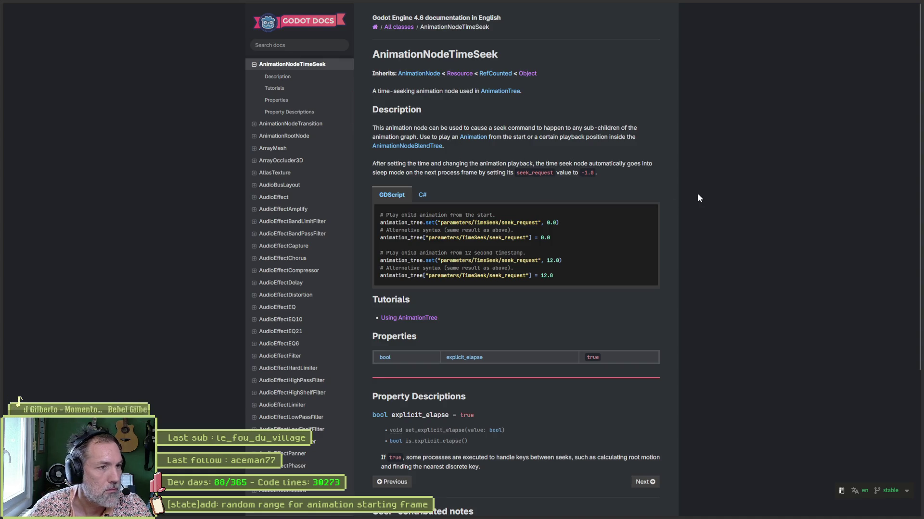
# Step: Search the docs for 'seek' and read down the AnimationNode class page
pyautogui.click(304, 45)
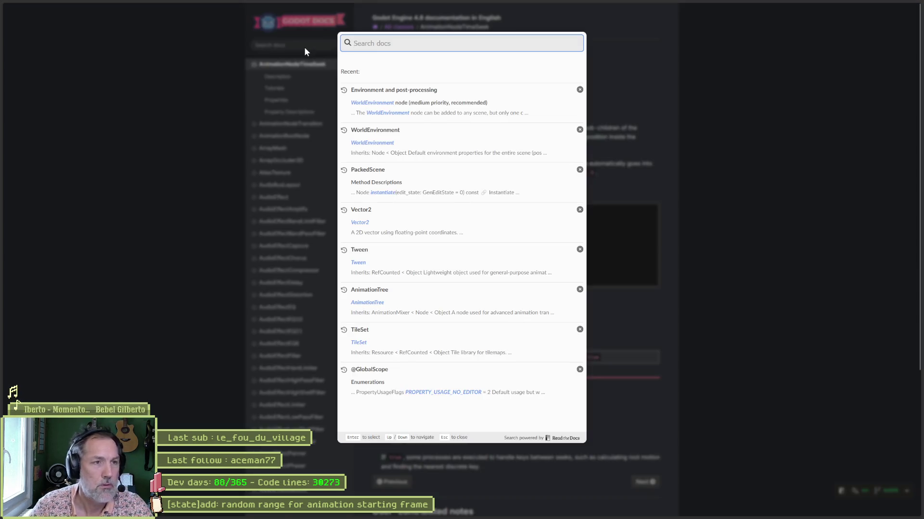
pyautogui.write('seek')
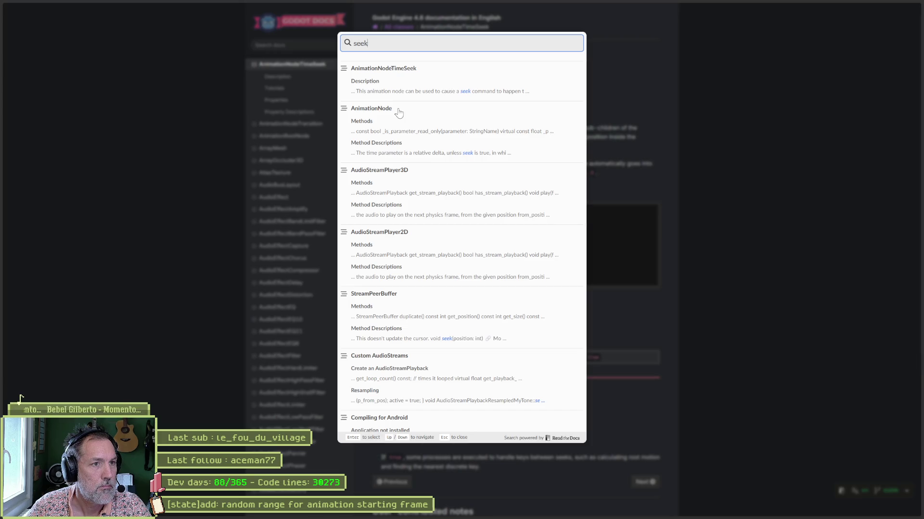
pyautogui.click(398, 112)
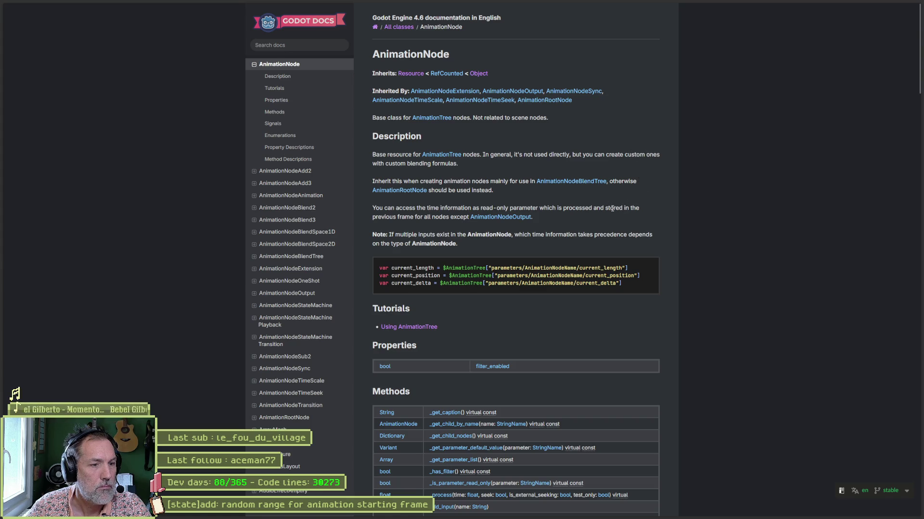
pyautogui.scroll(-5, 709, 239)
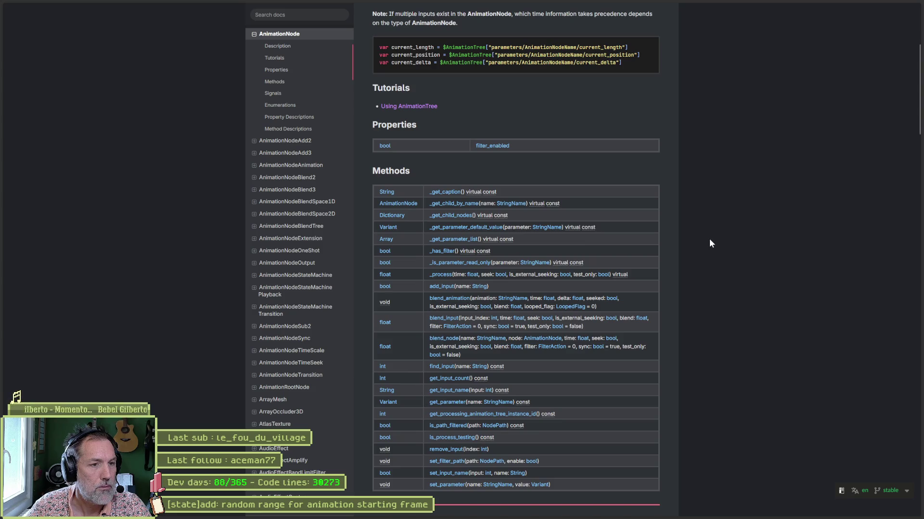
pyautogui.scroll(-5, 709, 239)
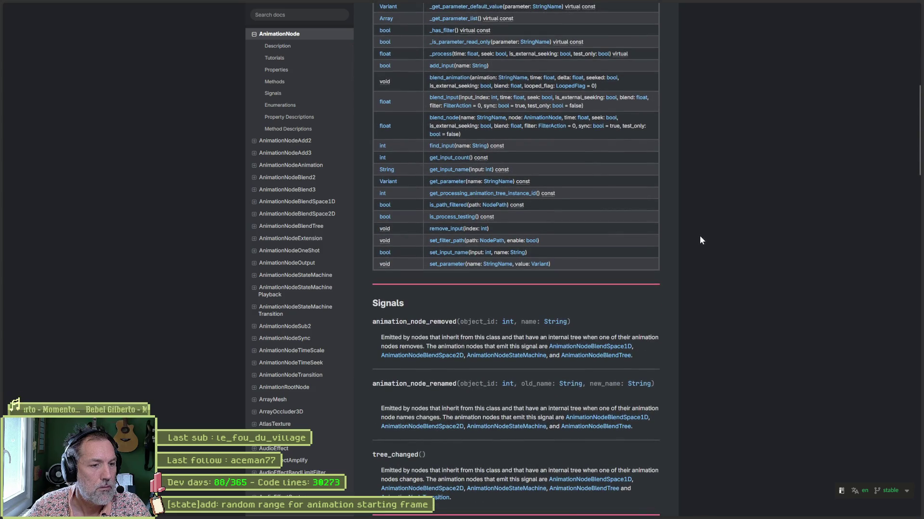
pyautogui.scroll(-5, 699, 240)
pyautogui.scroll(-5, 697, 241)
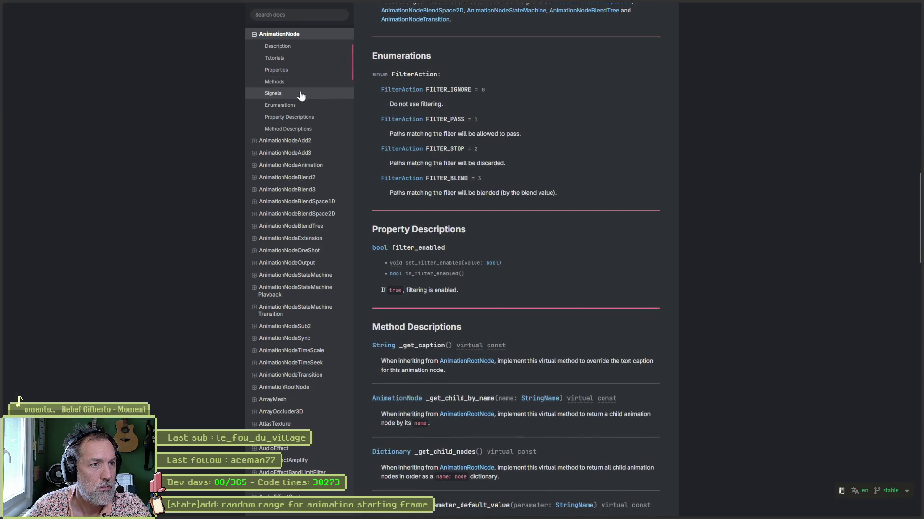
# Step: Jump back to the Description section and dismiss a print preview of the page
pyautogui.click(275, 46)
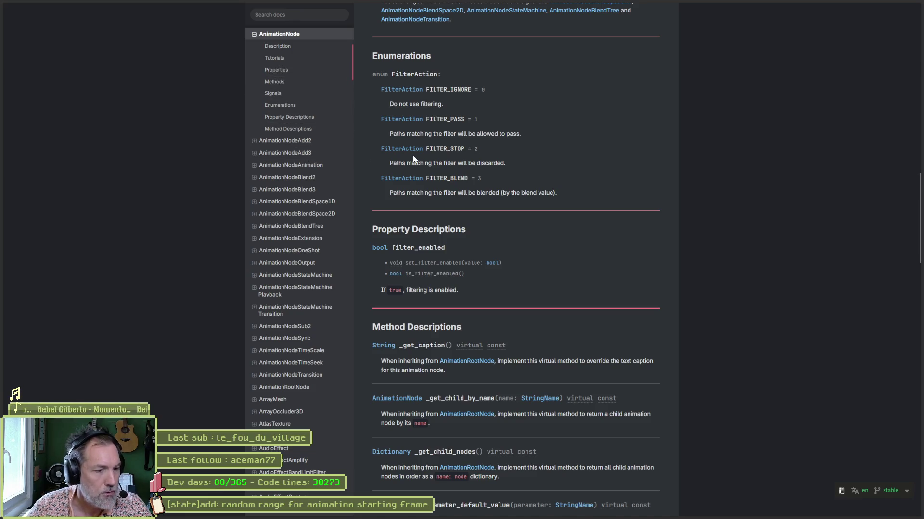
pyautogui.hotkey('ctrl', 'p')
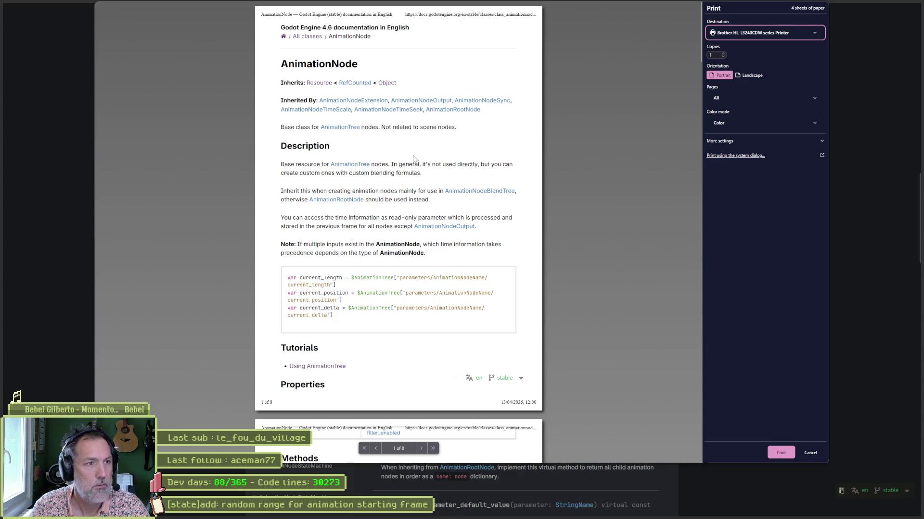
pyautogui.press('Escape')
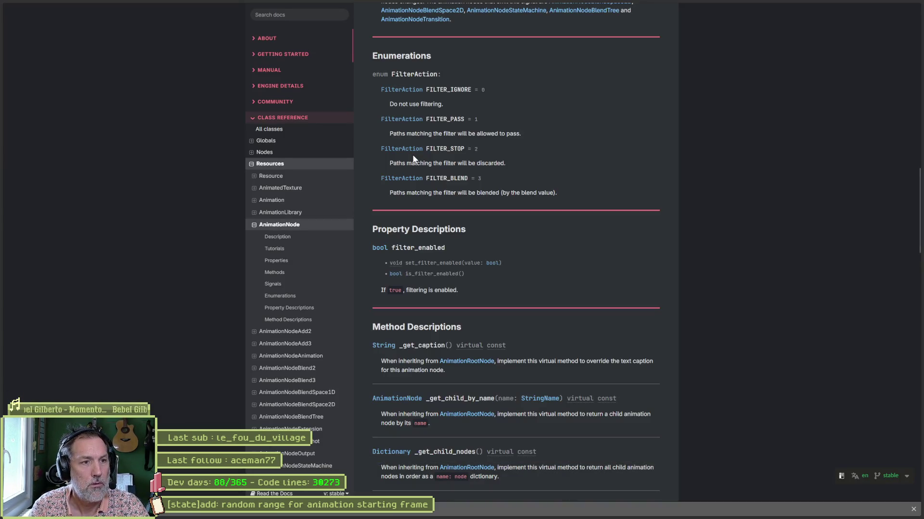
# Step: Search the docs for 'animationplayer' and open the AnimationPlayer class reference
pyautogui.click(318, 16)
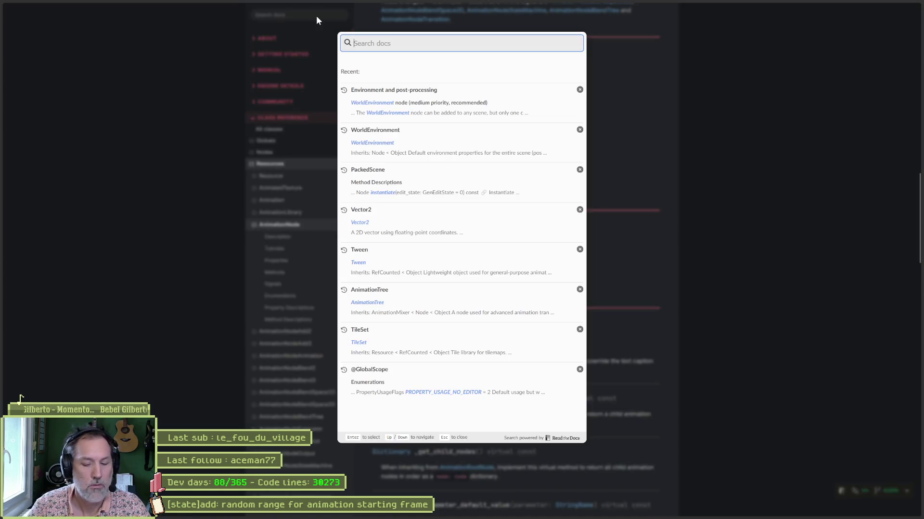
pyautogui.write('animationplayer')
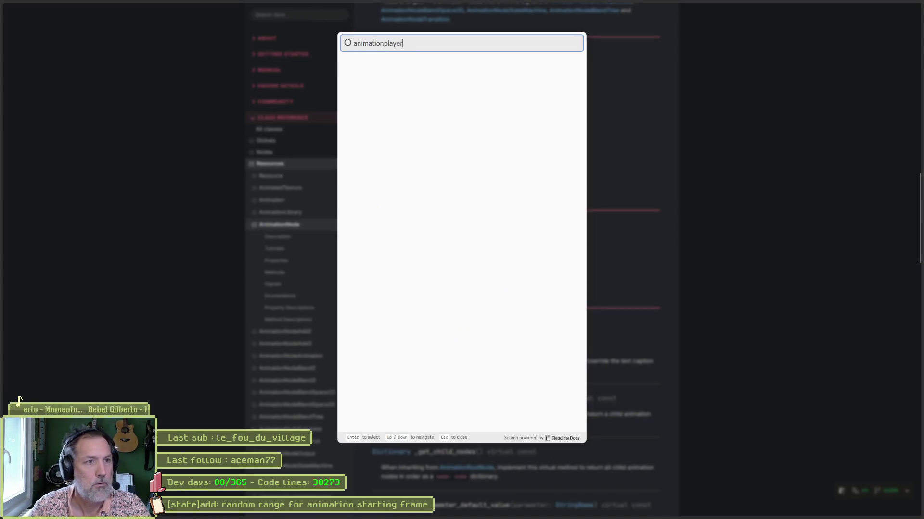
pyautogui.click(386, 84)
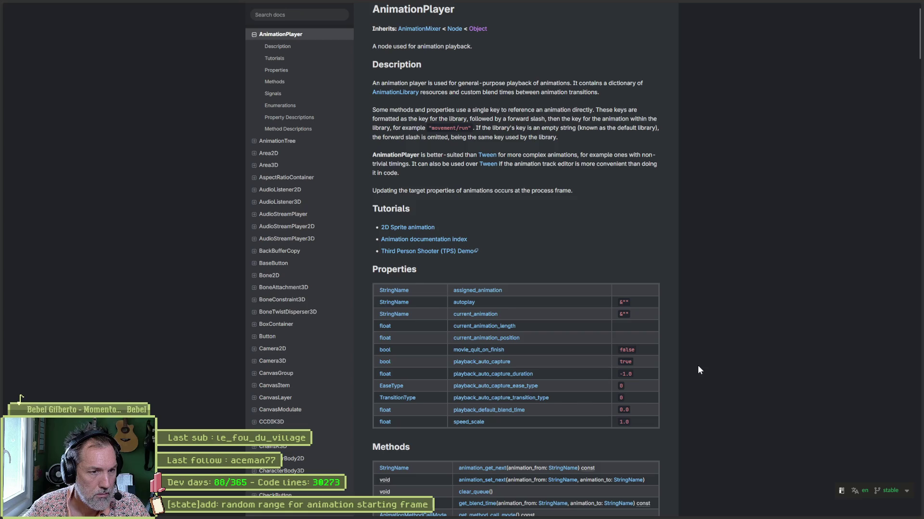
# Step: Read the seek() method description, then return to state.gd in the editor
pyautogui.scroll(-4, 697, 367)
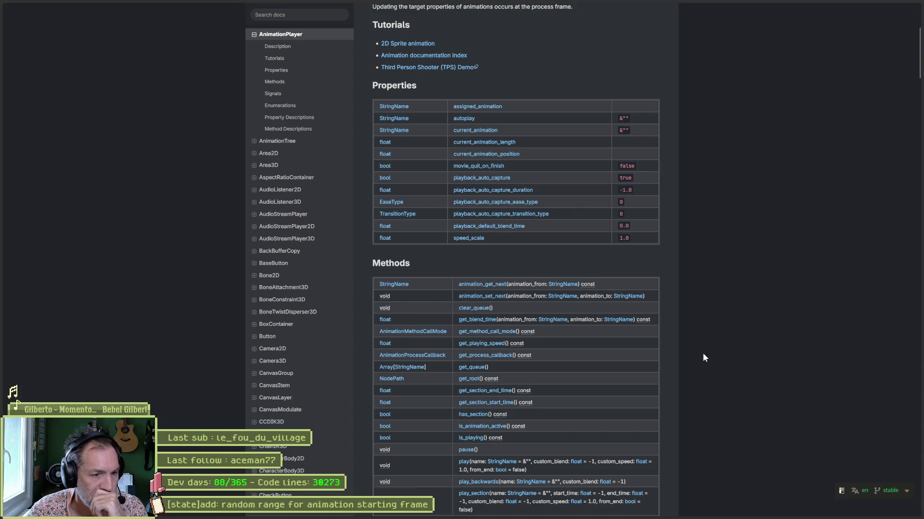
pyautogui.scroll(-3, 697, 361)
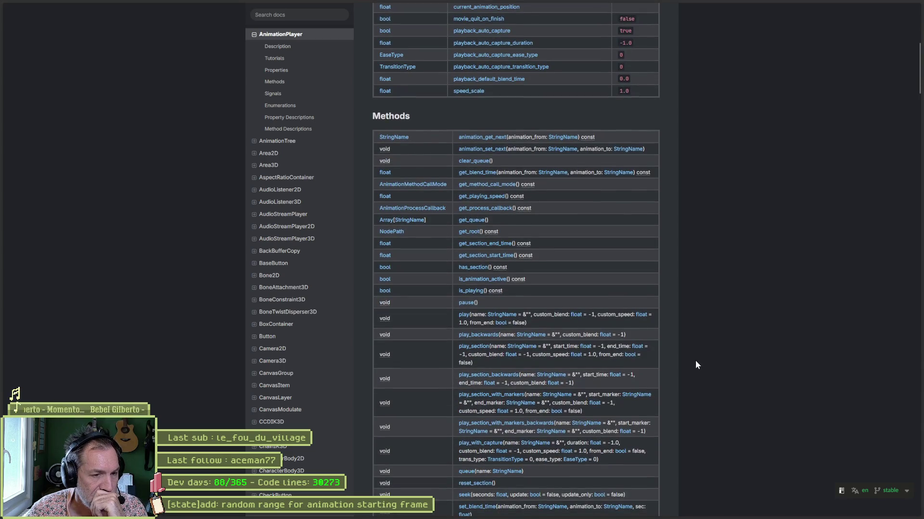
pyautogui.scroll(-1, 696, 364)
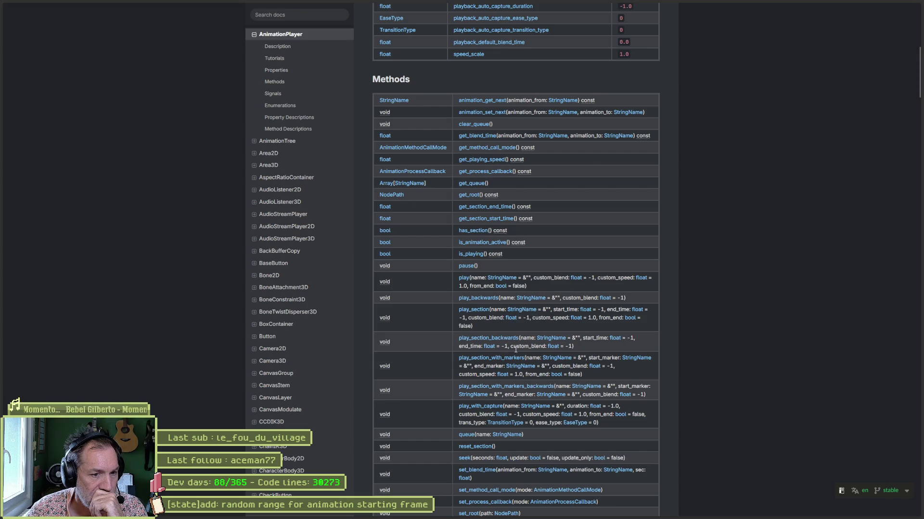
pyautogui.scroll(-3, 703, 390)
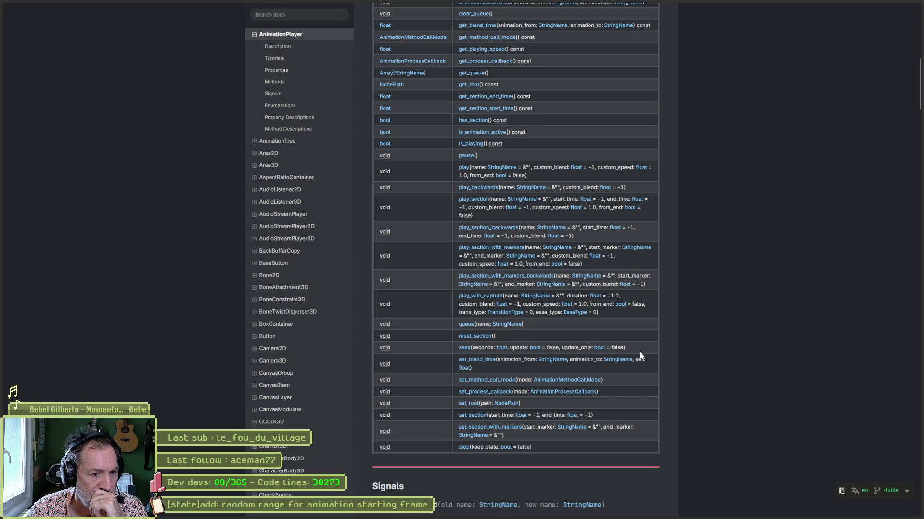
pyautogui.click(463, 348)
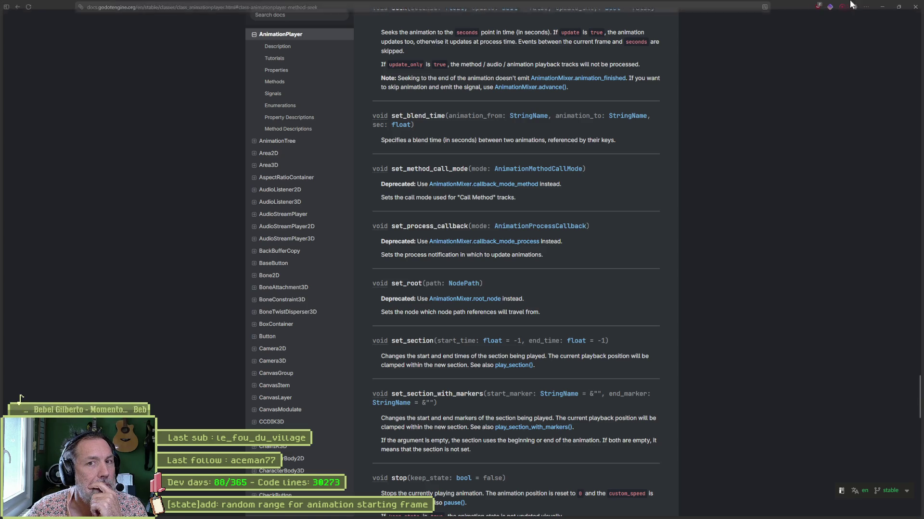
pyautogui.hotkey('alt', 'Tab')
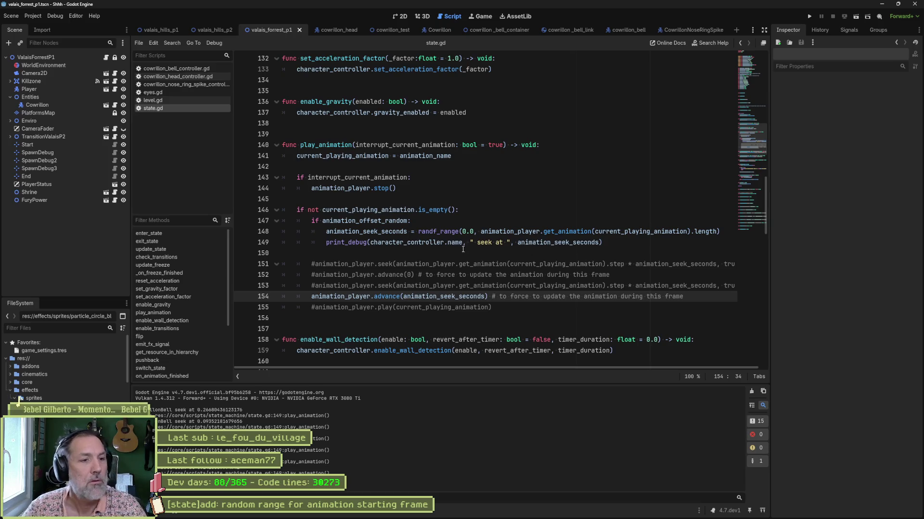
# Step: Swap the advance call for the seek call without its .step multiplier, and save state.gd
pyautogui.click(311, 297)
pyautogui.write('#')
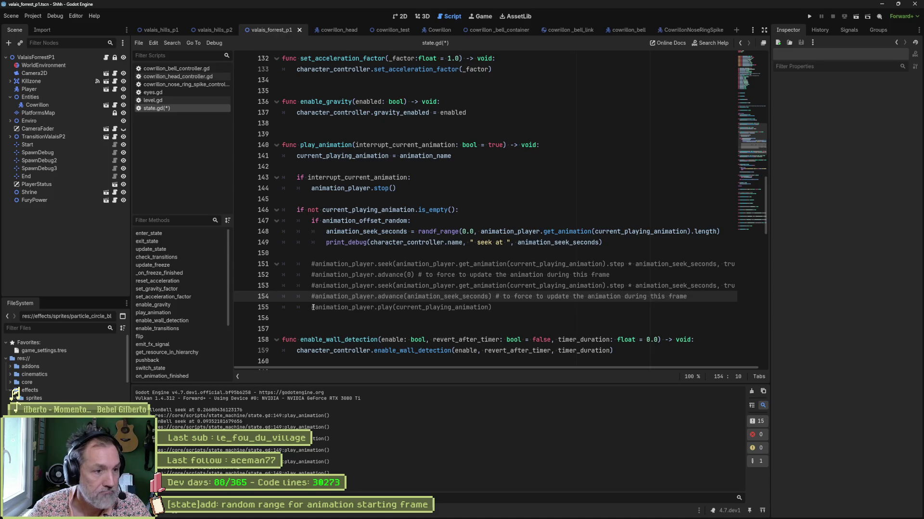
pyautogui.click(315, 286)
pyautogui.press('BackSpace')
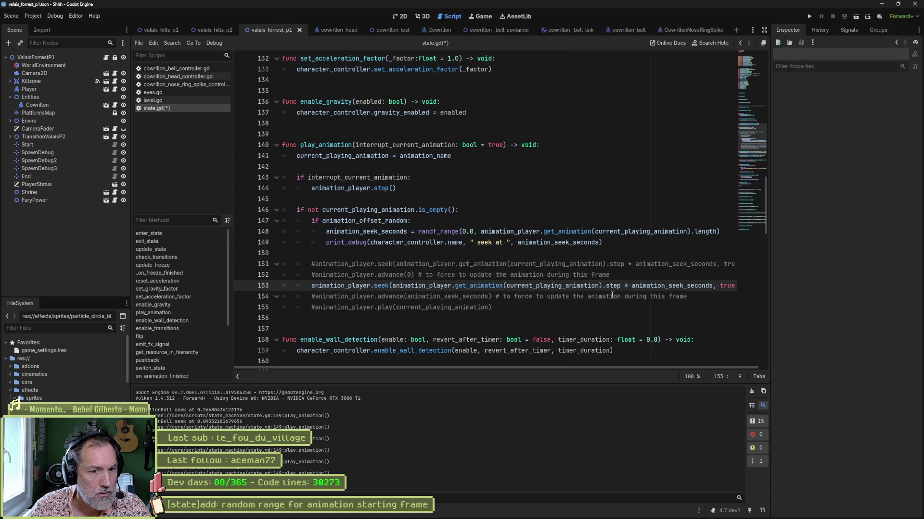
pyautogui.click(631, 286)
pyautogui.moveTo(533, 287); pyautogui.dragTo(392, 287)
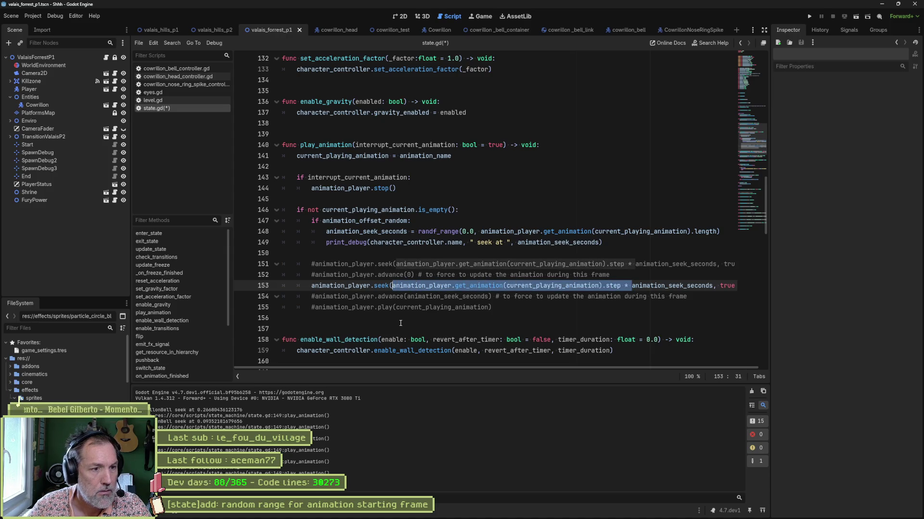
pyautogui.press('Delete')
pyautogui.hotkey('ctrl', 's')
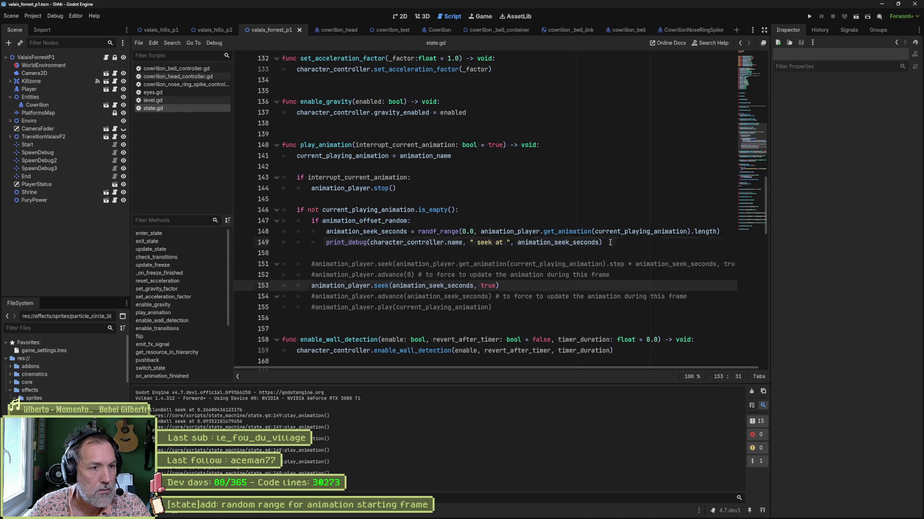
# Step: Move print_debug down to line 150 outside the if block, save, and run the game
pyautogui.click(610, 242)
pyautogui.hotkey('alt', 'Down')
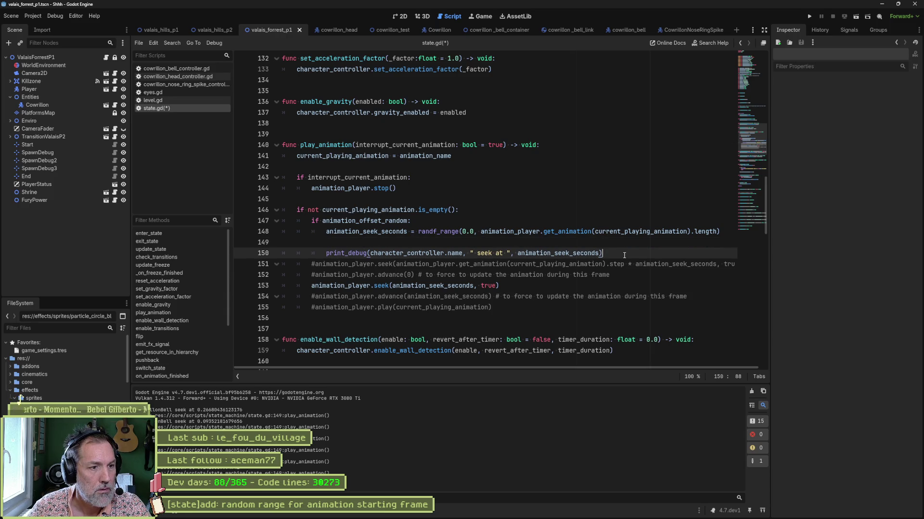
pyautogui.hotkey('shift', 'Tab')
pyautogui.hotkey('ctrl', 's')
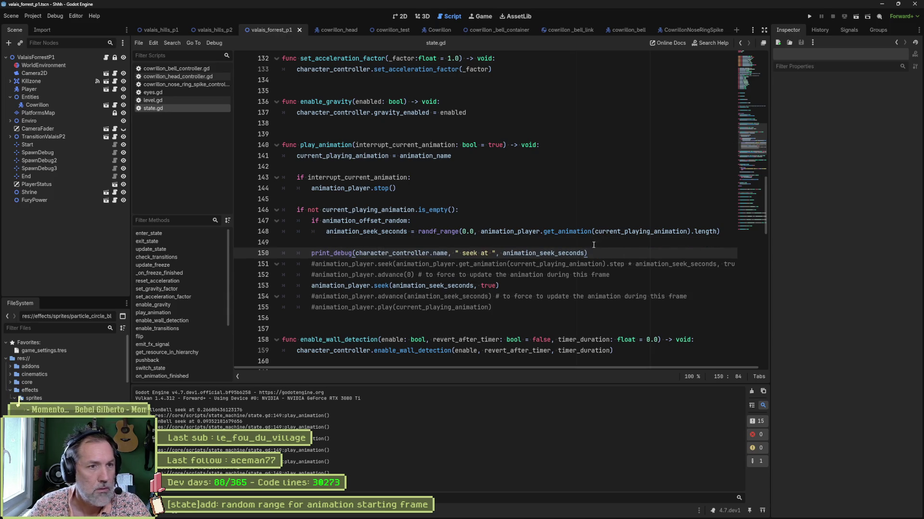
pyautogui.press('F5')
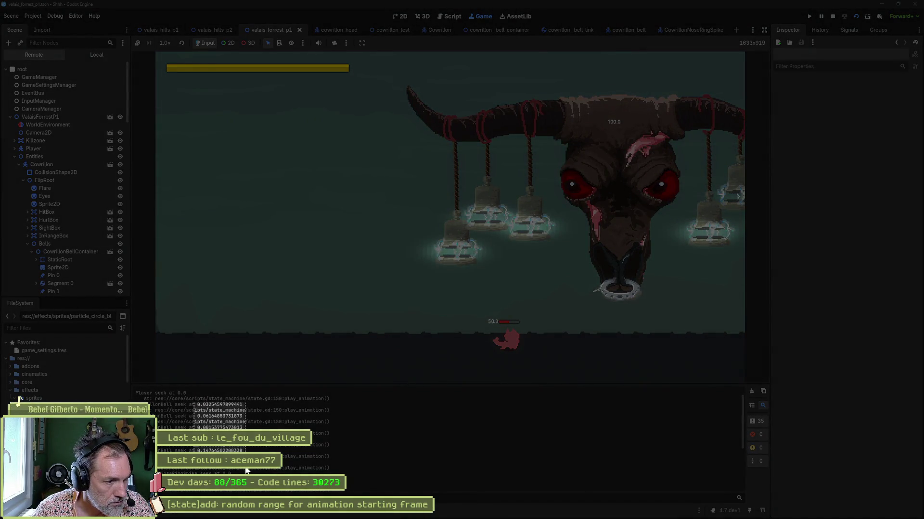
# Step: Screenshot the printed seek values, close the snip, and stop the test game
pyautogui.press('Escape')
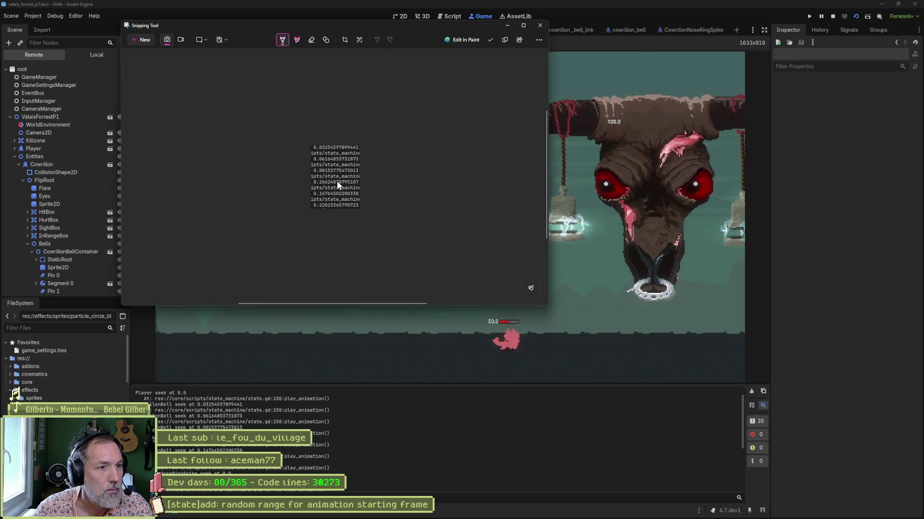
pyautogui.scroll(3, 335, 181)
pyautogui.click(540, 25)
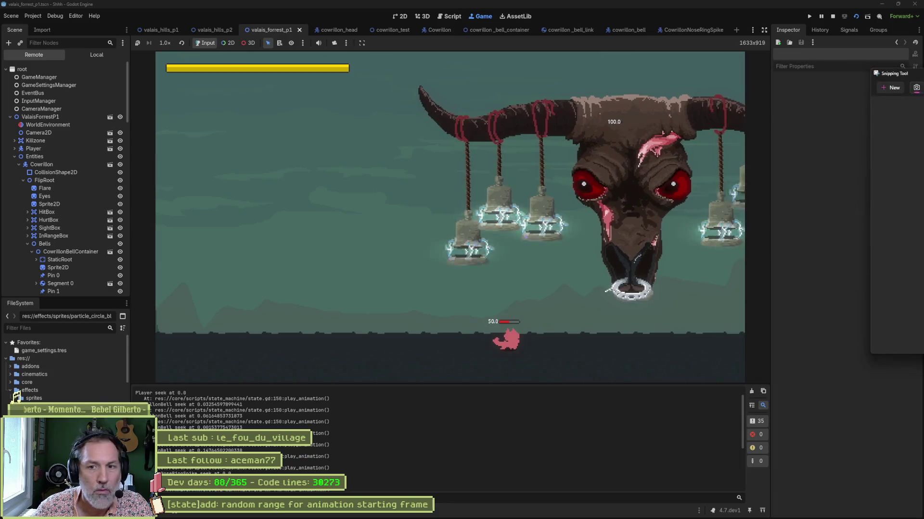
pyautogui.click(832, 16)
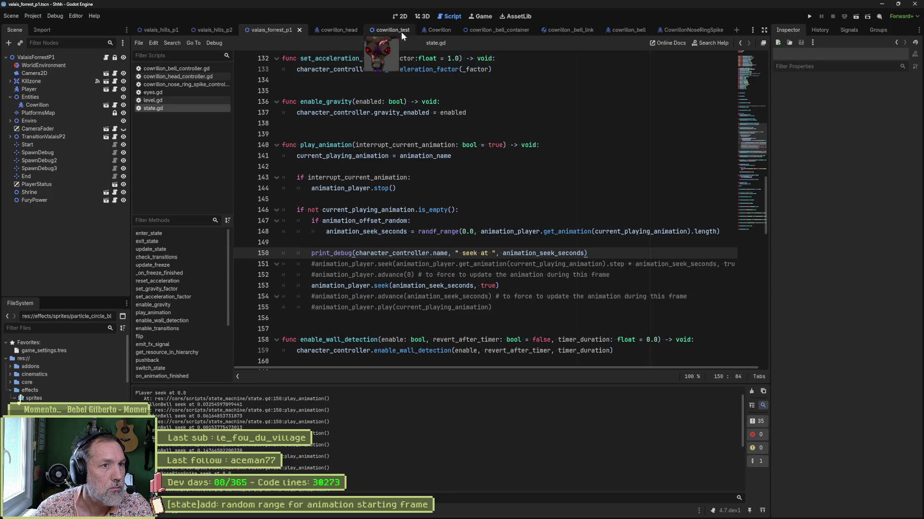
# Step: Switch to the cowrillon_bell scene, review the earlier seek-value screenshot, then reopen state.gd
pyautogui.click(628, 29)
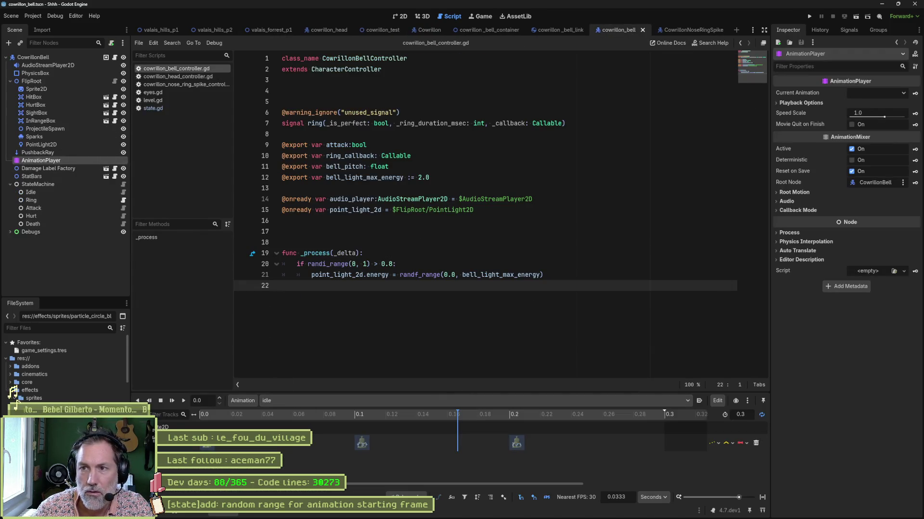
pyautogui.hotkey('alt', 'Tab')
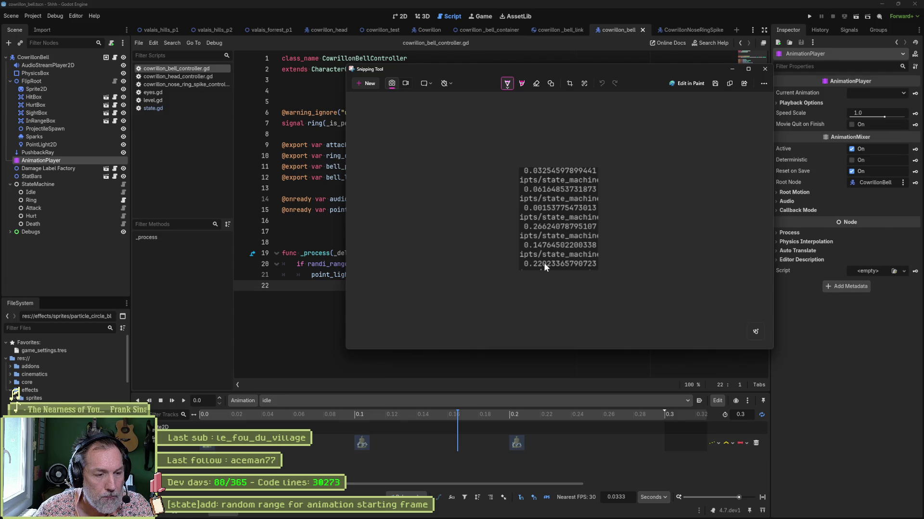
pyautogui.click(765, 70)
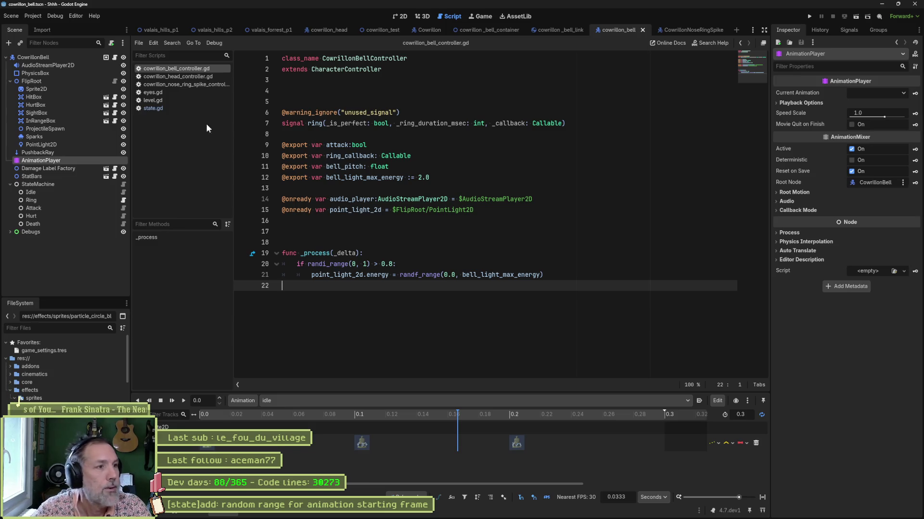
pyautogui.click(186, 109)
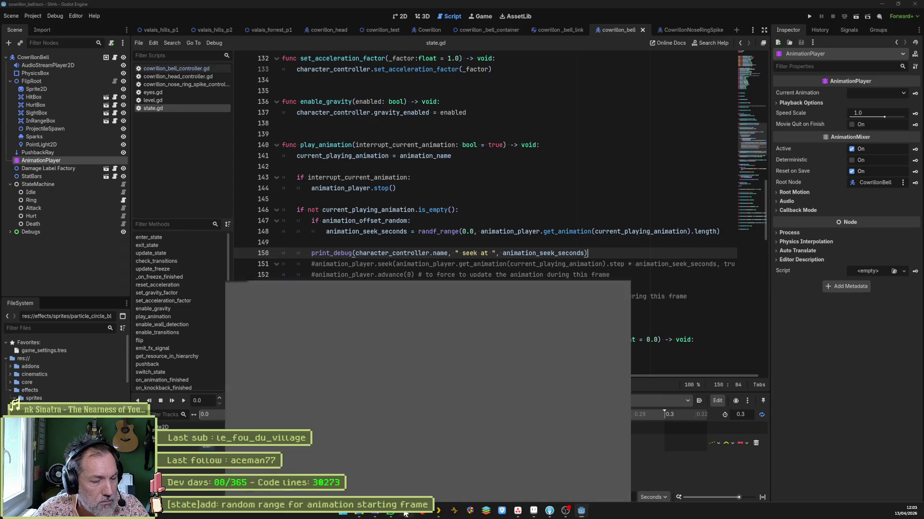
# Step: Ask Gemini 'difference entre seek et advance sur une animation' and scroll through its comparison answer
pyautogui.hotkey('alt', 'Tab')
pyautogui.moveTo(1, 125)
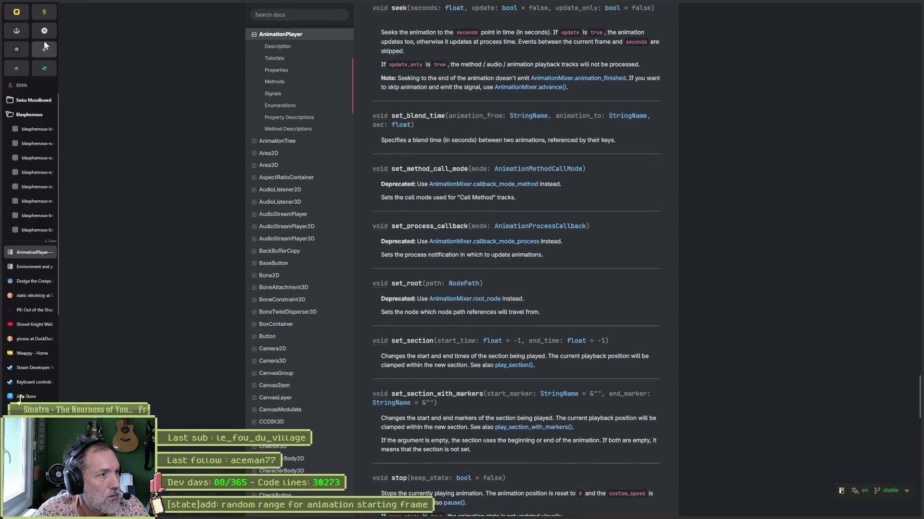
pyautogui.click(42, 55)
pyautogui.click(441, 491)
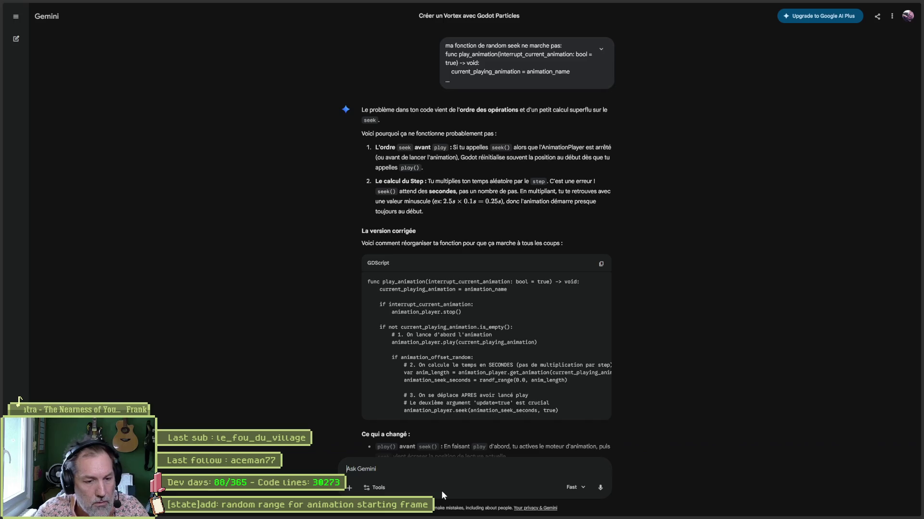
pyautogui.write('difference')
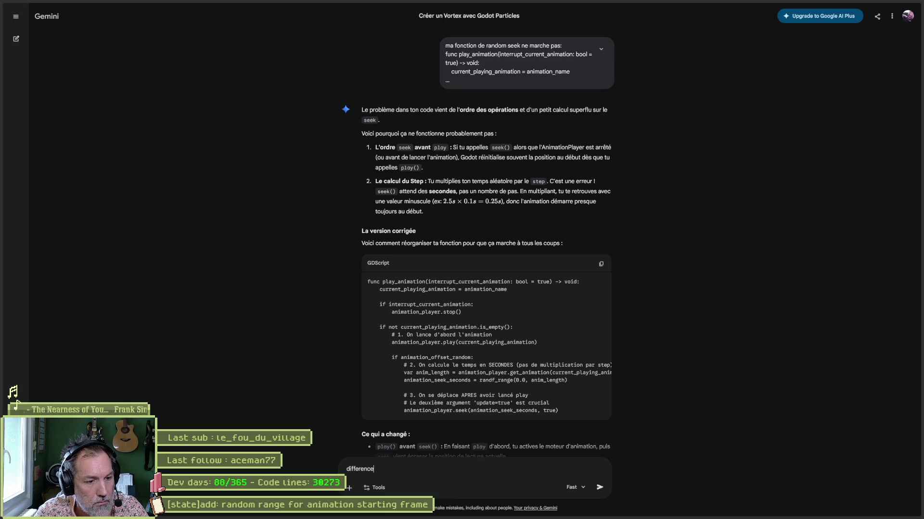
pyautogui.write(' entre seek et ad')
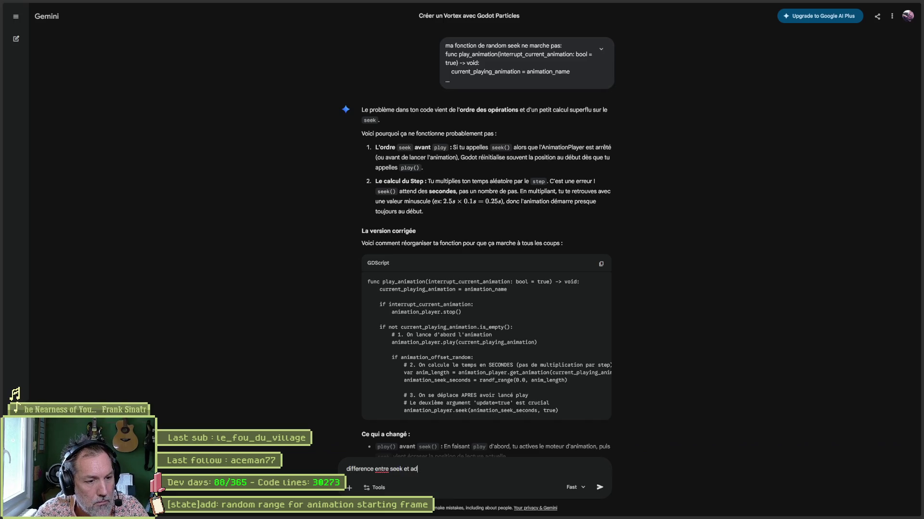
pyautogui.write('vance sur')
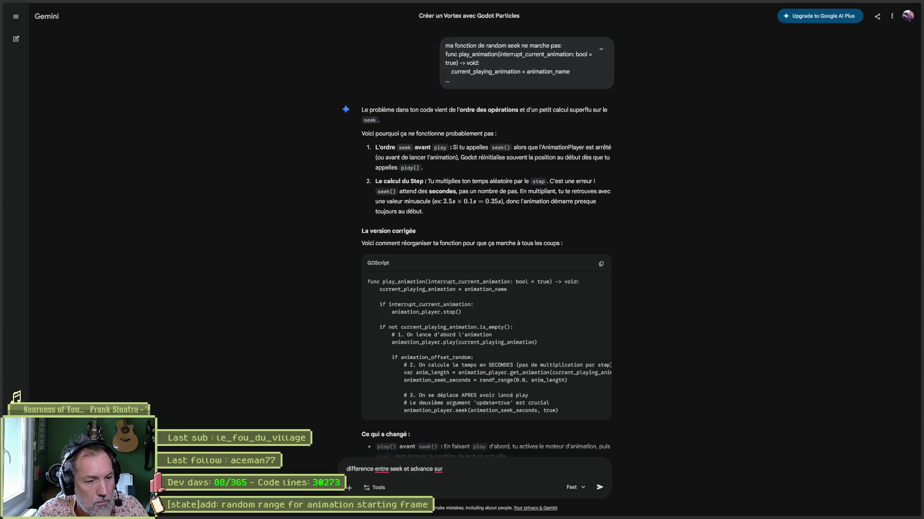
pyautogui.write(' une animation')
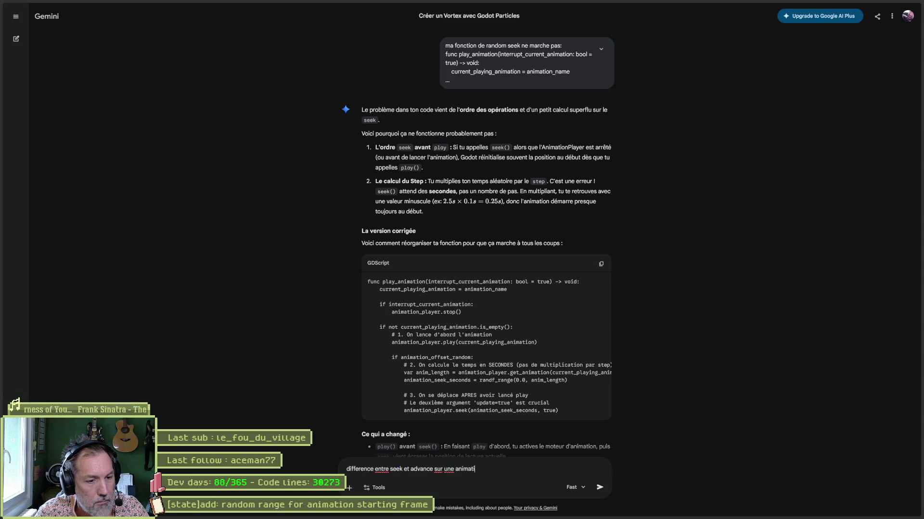
pyautogui.press('Return')
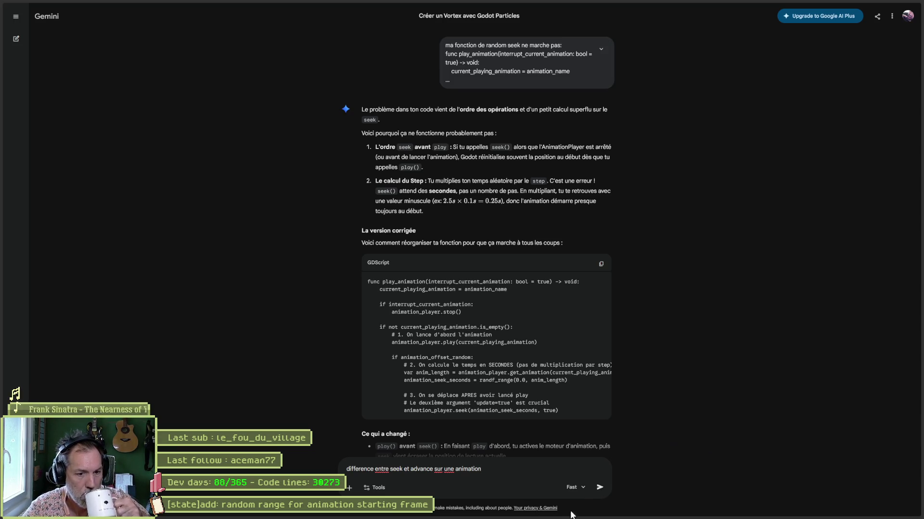
pyautogui.click(599, 488)
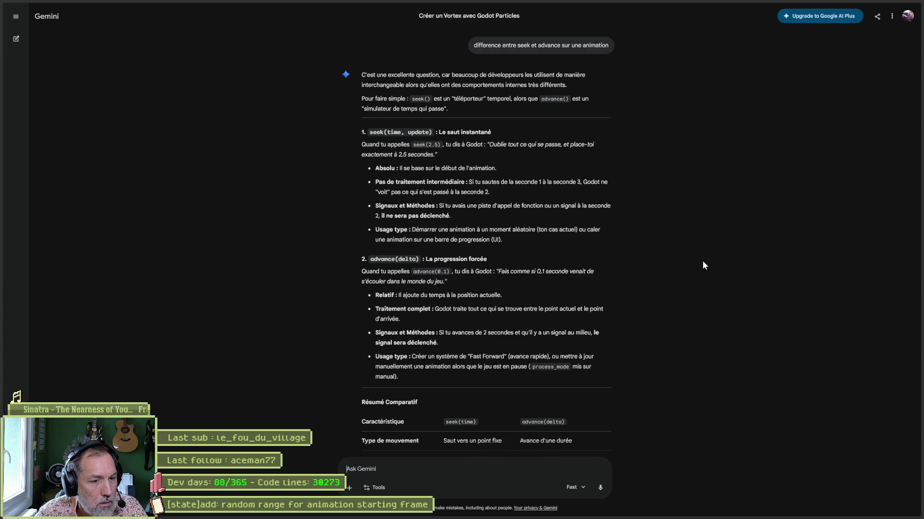
pyautogui.scroll(-2, 703, 261)
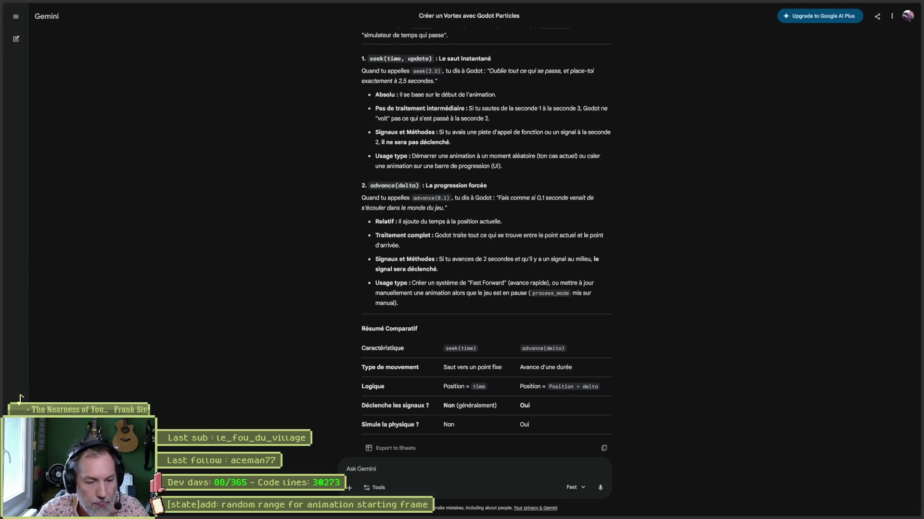
# Step: Ask Gemini what must be called after seek to update the animation, then minimize the chat
pyautogui.write('apres seek, il f')
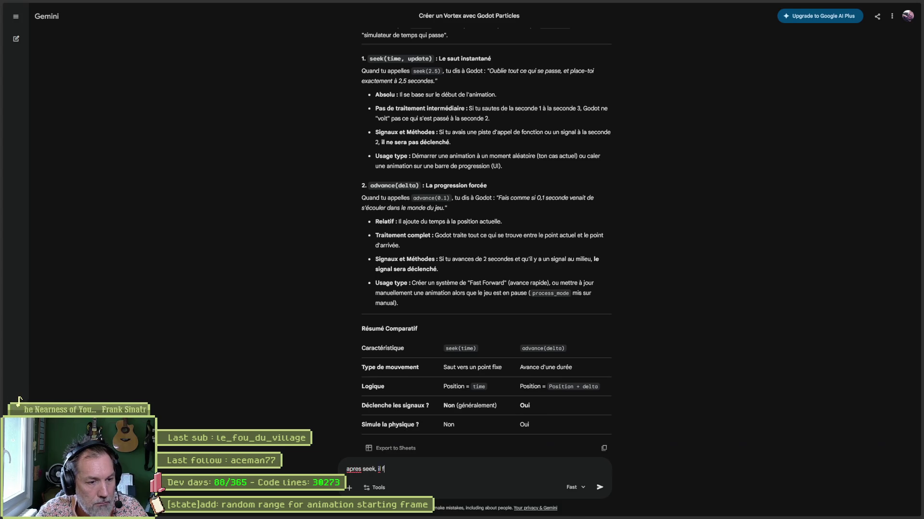
pyautogui.write('aut appeler quelque')
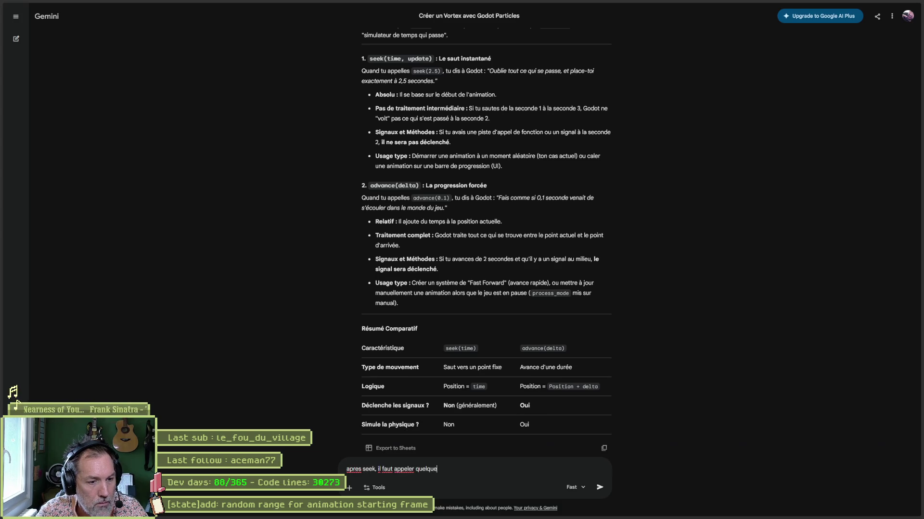
pyautogui.write(" chose pour quel 'an")
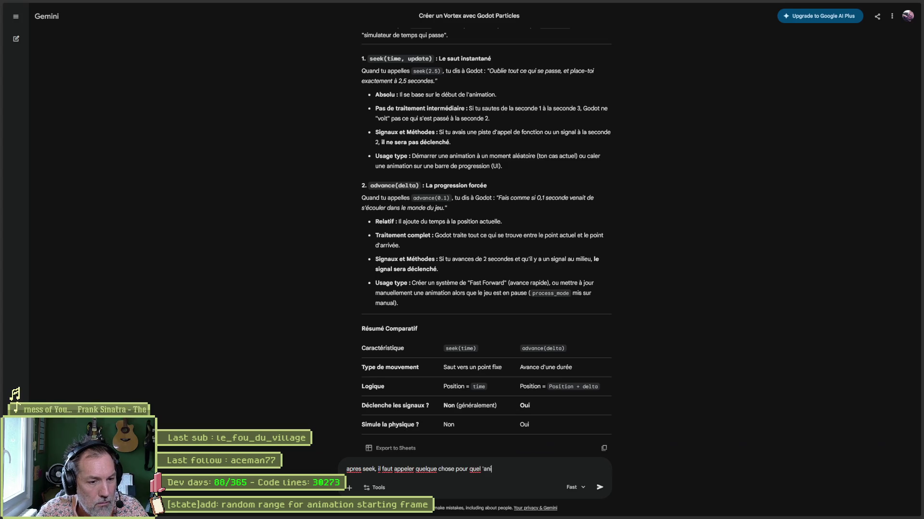
pyautogui.write('imation soit mise ')
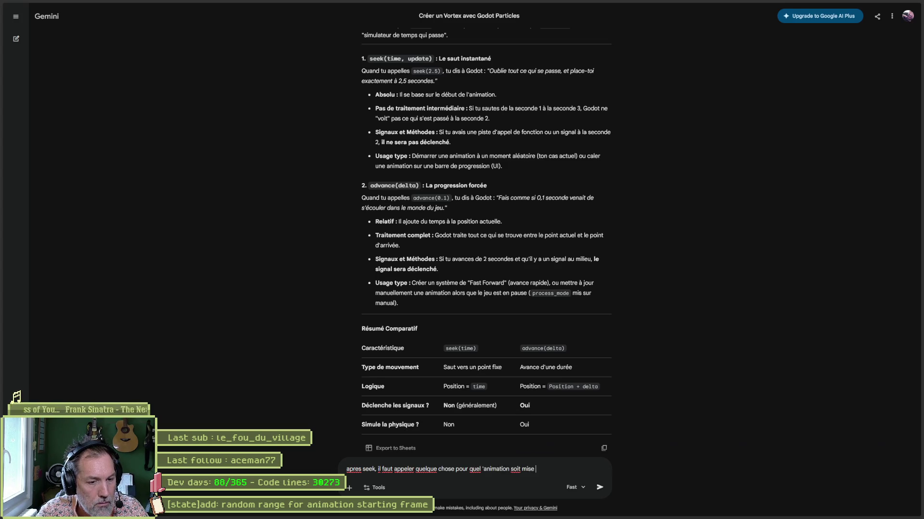
pyautogui.write('a jour ?')
pyautogui.press('Return')
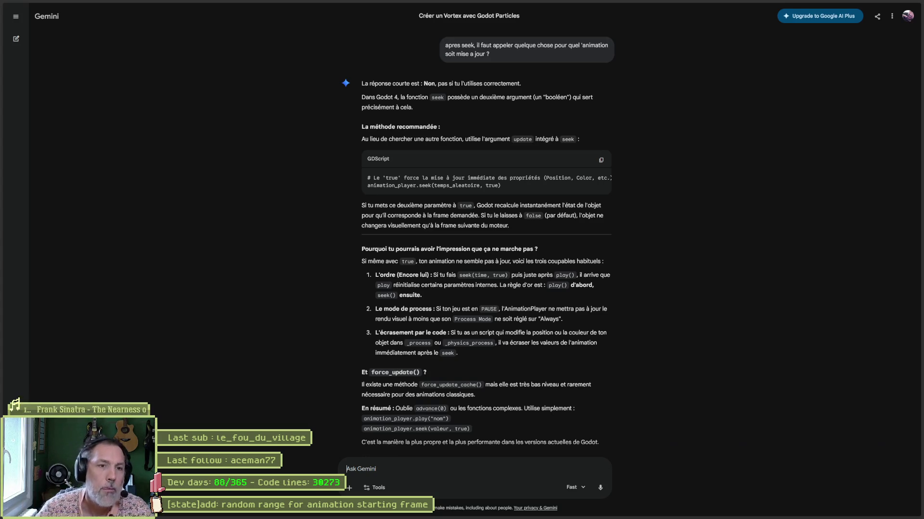
pyautogui.click(881, 6)
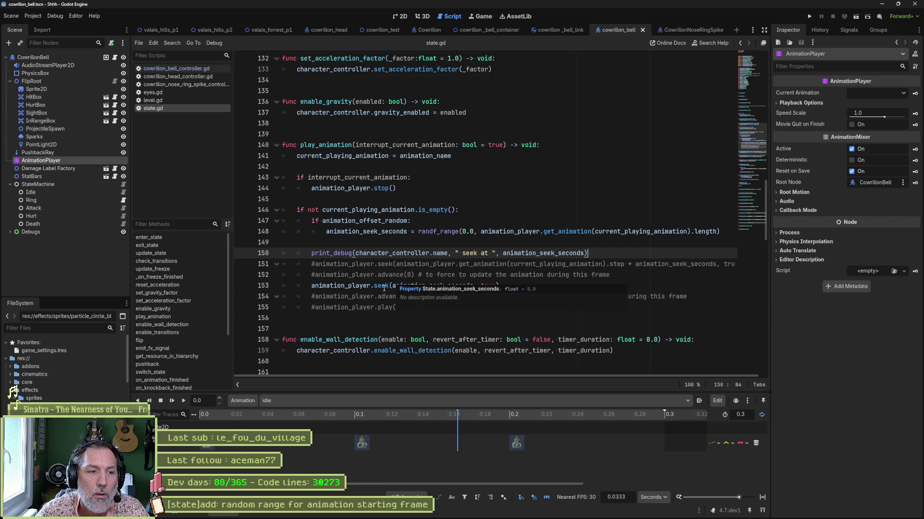
# Step: Uncomment play() on line 155, move it above seek(), save state.gd and run the project
pyautogui.click(315, 307)
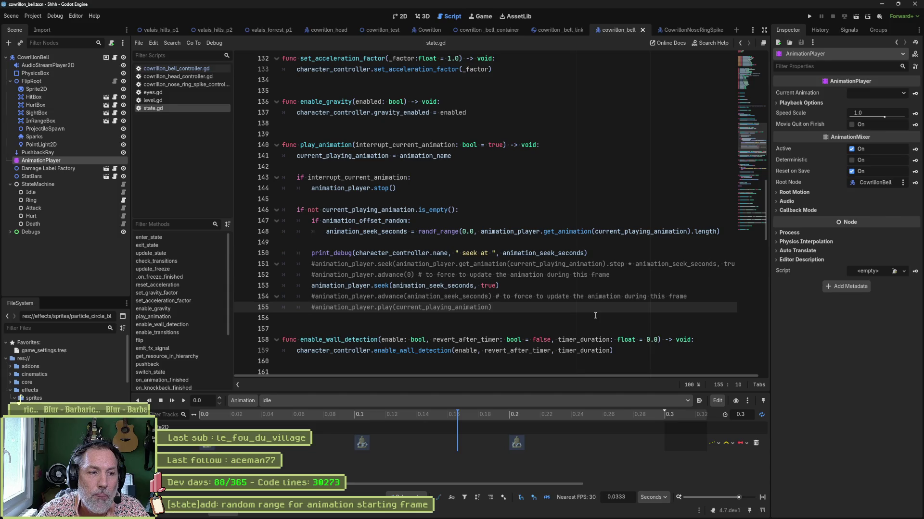
pyautogui.hotkey('ctrl', 'k')
pyautogui.hotkey('alt', 'Up')
pyautogui.hotkey('alt', 'Up')
pyautogui.hotkey('ctrl', 's')
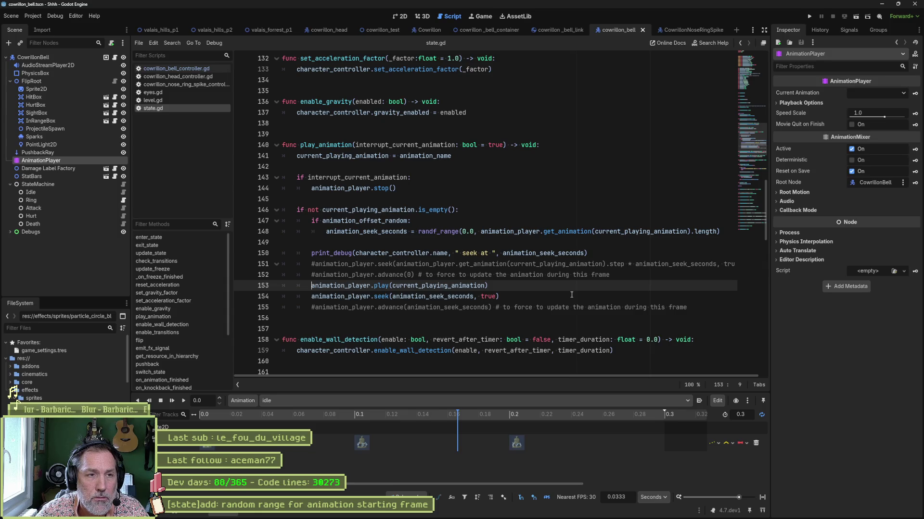
pyautogui.press('F5')
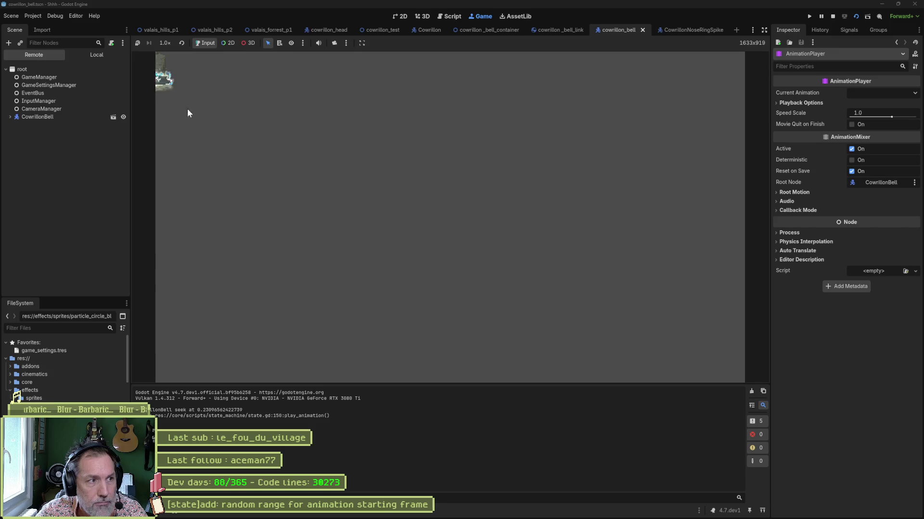
# Step: Stop the game, test-run the valais_forrest_p1 scene with F6, then stop it again
pyautogui.press('F8')
pyautogui.click(269, 30)
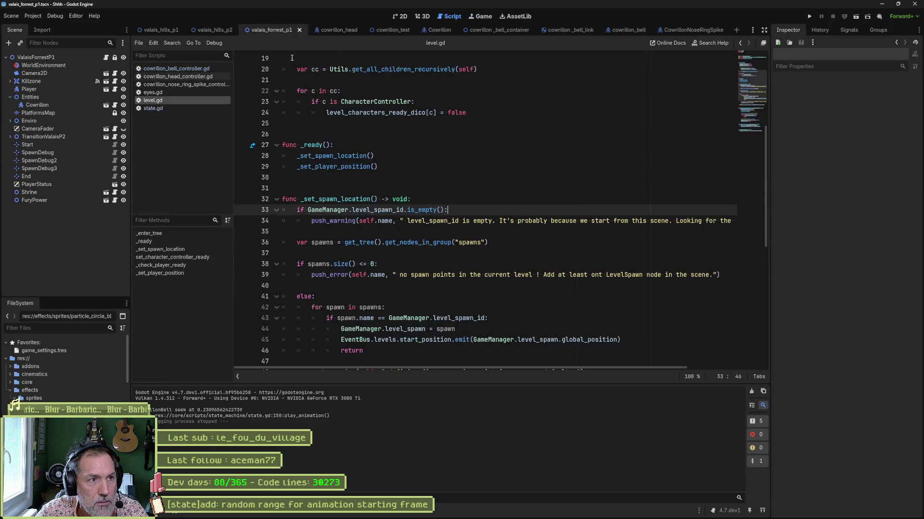
pyautogui.press('F6')
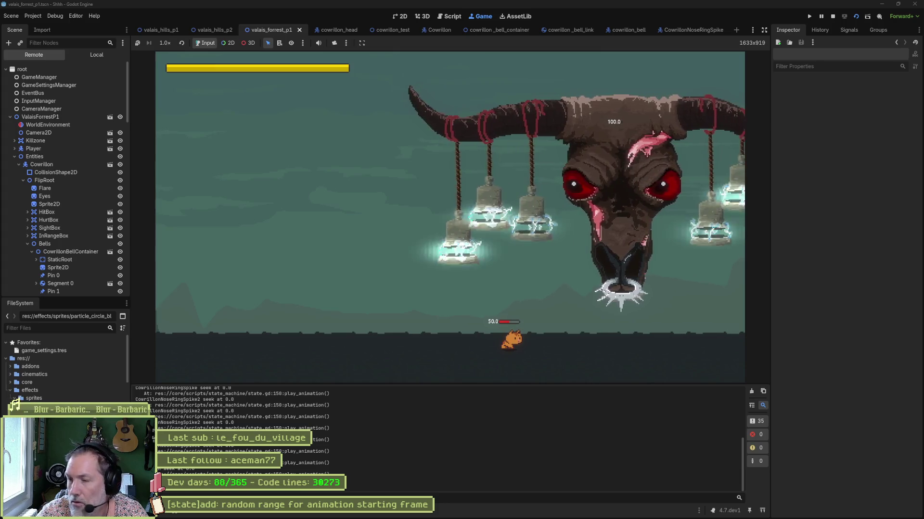
pyautogui.press('F8')
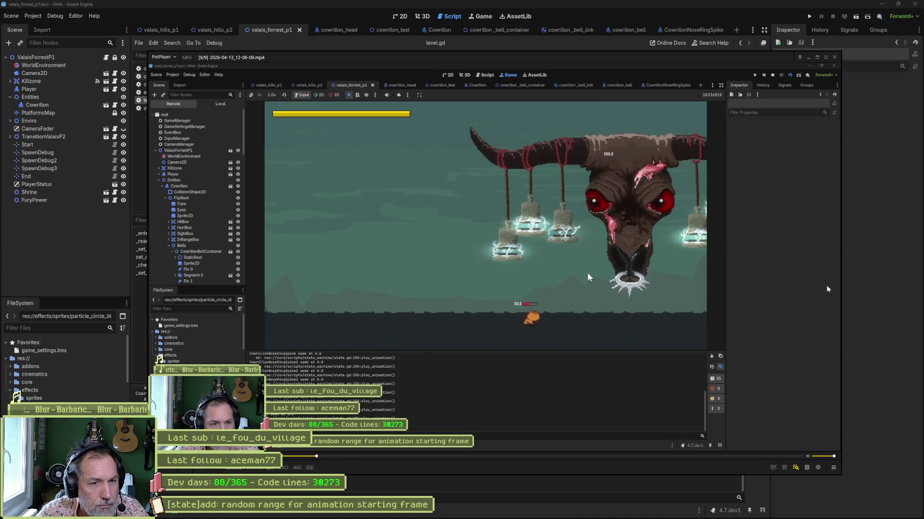
# Step: Step the paused bell recording forward two frames in PotPlayer, then close the player
pyautogui.press('f')
pyautogui.press('f')
pyautogui.press('f')
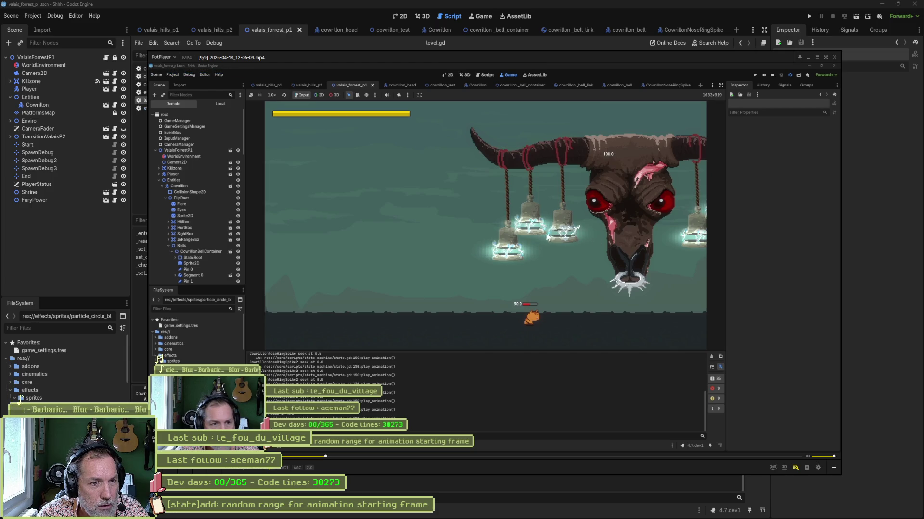
pyautogui.press('f')
pyautogui.press('f')
pyautogui.press('f')
pyautogui.press('f')
pyautogui.press('f')
pyautogui.press('f')
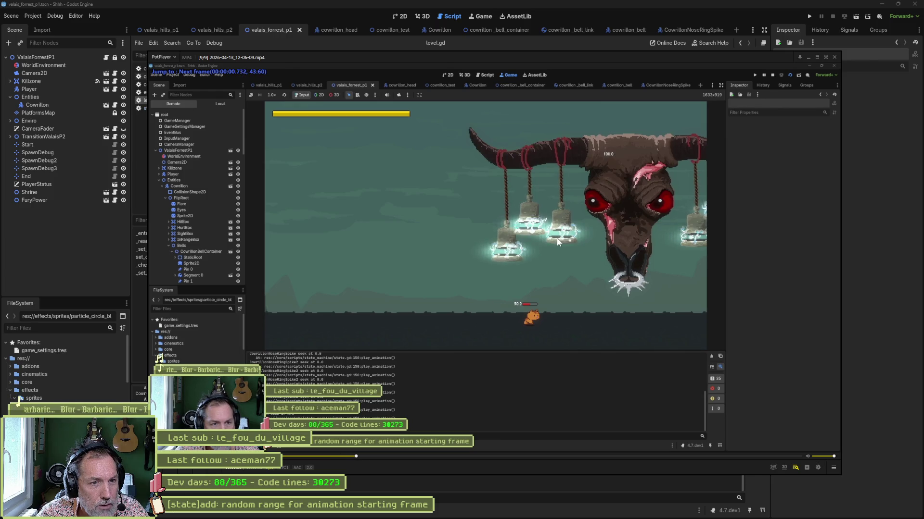
pyautogui.click(835, 57)
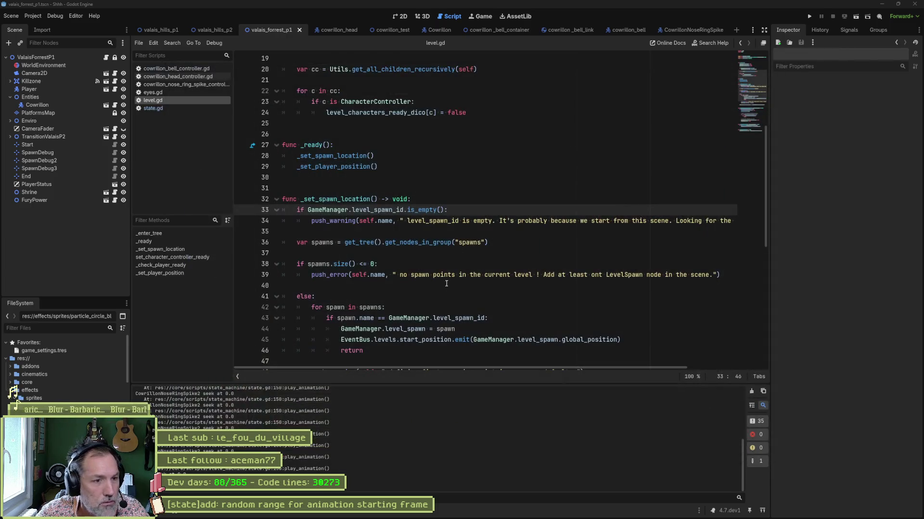
# Step: Strip the commented seek/advance lines, blank line and print_debug from play_animation, then save and run
pyautogui.click(175, 108)
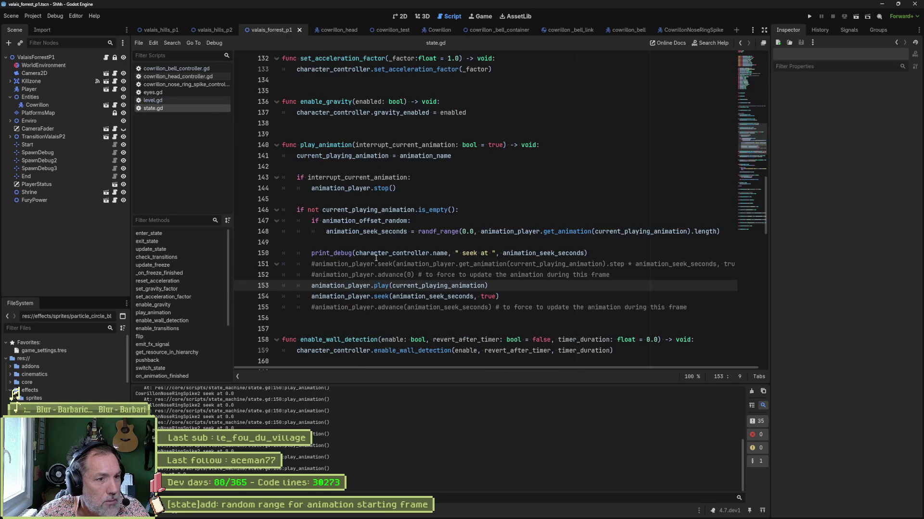
pyautogui.click(378, 264)
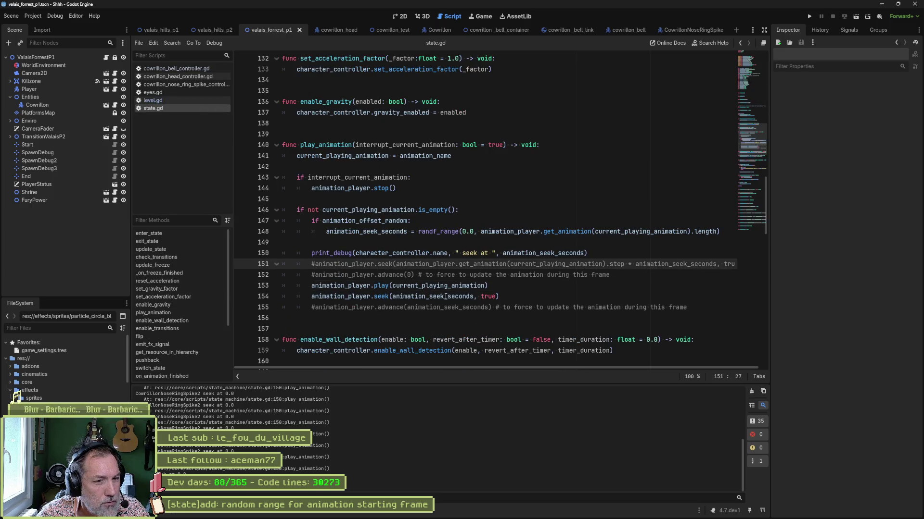
pyautogui.hotkey('ctrl', 'shift', 'k')
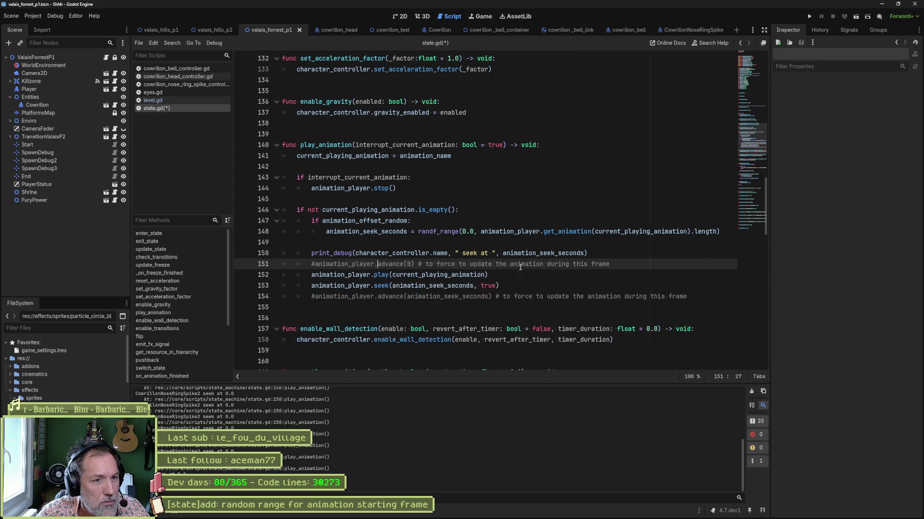
pyautogui.hotkey('ctrl', 'shift', 'k')
pyautogui.press('Down')
pyautogui.press('Down')
pyautogui.hotkey('ctrl', 'shift', 'k')
pyautogui.click(441, 254)
pyautogui.hotkey('ctrl', 'shift', 'k')
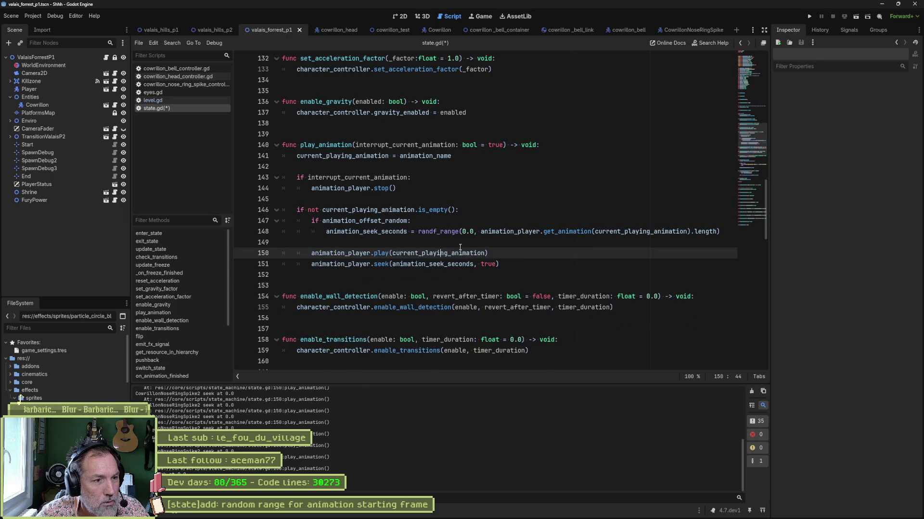
pyautogui.hotkey('ctrl', 's')
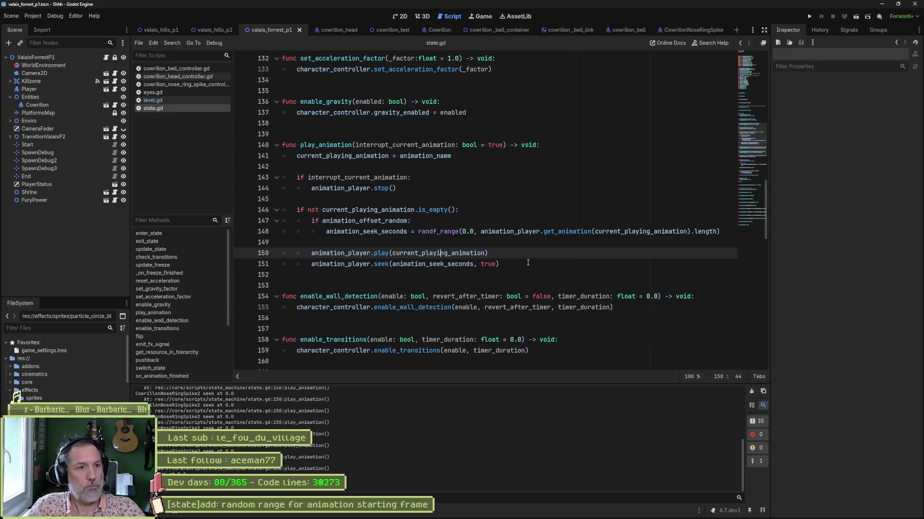
pyautogui.press('F5')
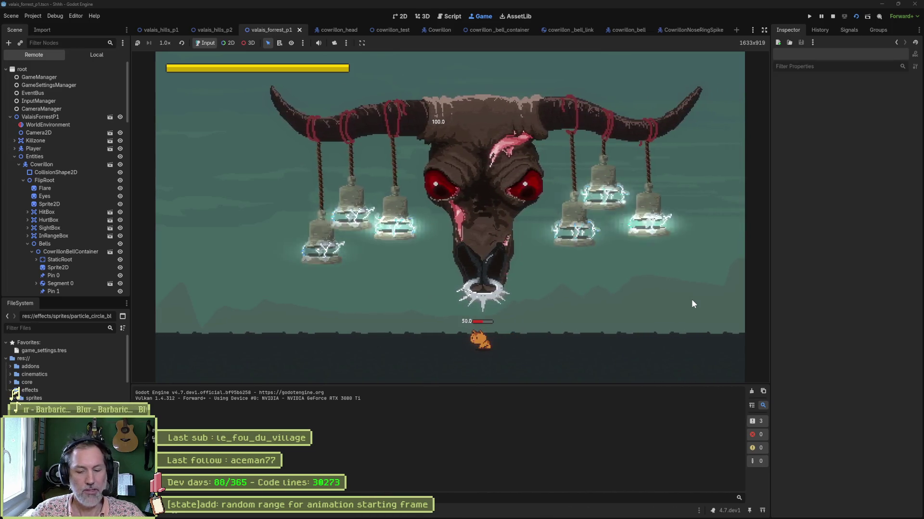
# Step: Stop the game, check the Asana task, then return to Godot's cowrillon_bell scene
pyautogui.press('F8')
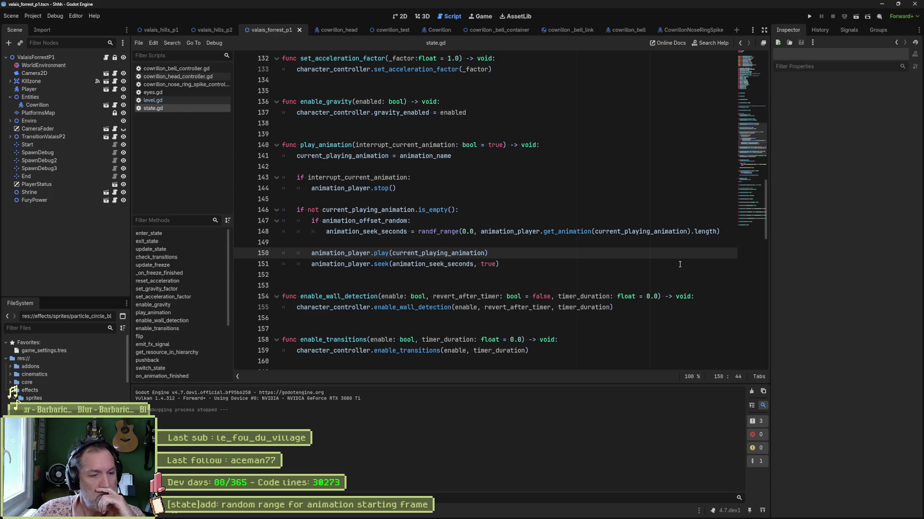
pyautogui.moveTo(518, 509)
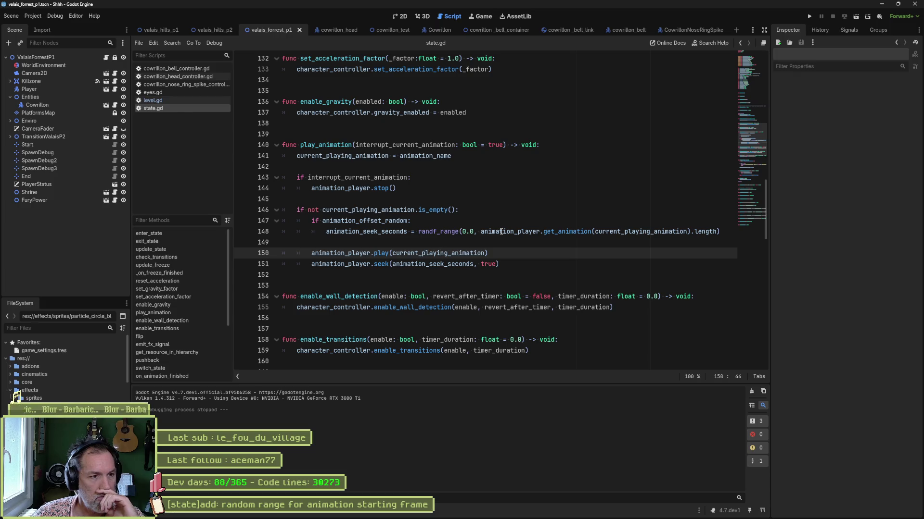
pyautogui.moveTo(501, 232)
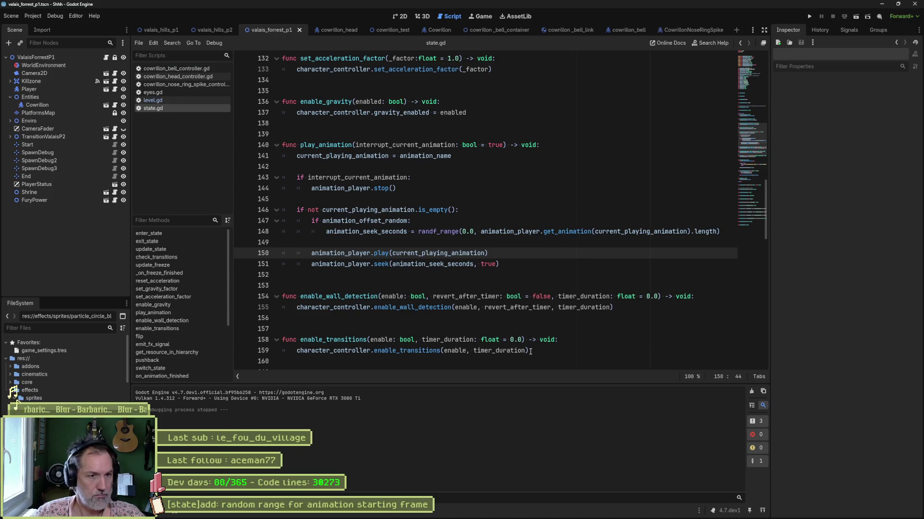
pyautogui.hotkey('alt', 'Tab')
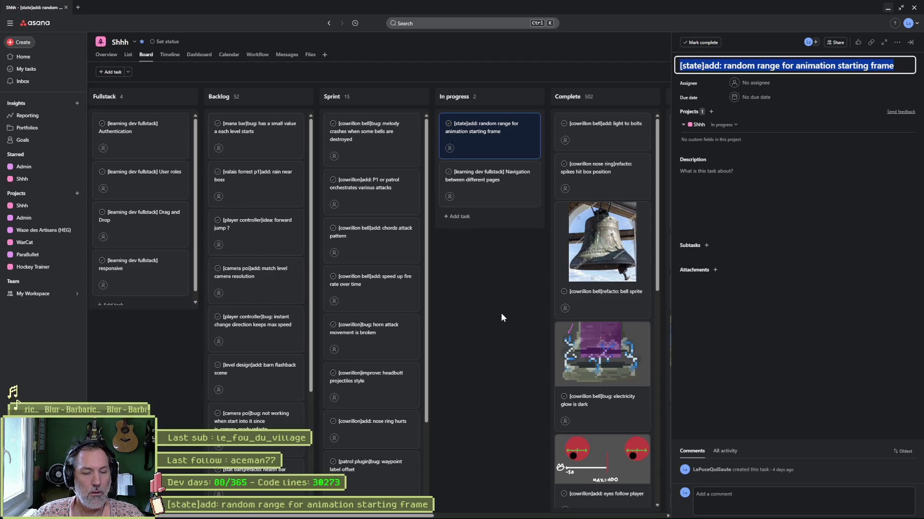
pyautogui.press('Escape')
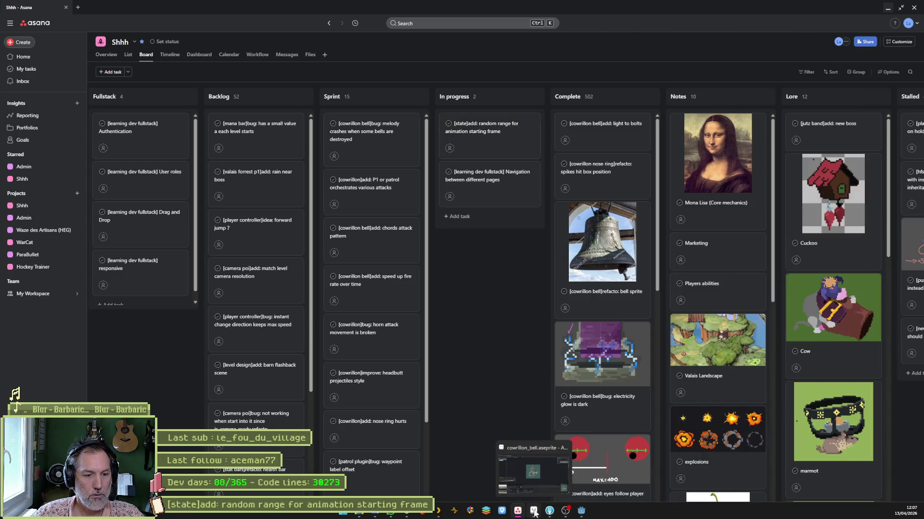
pyautogui.click(581, 510)
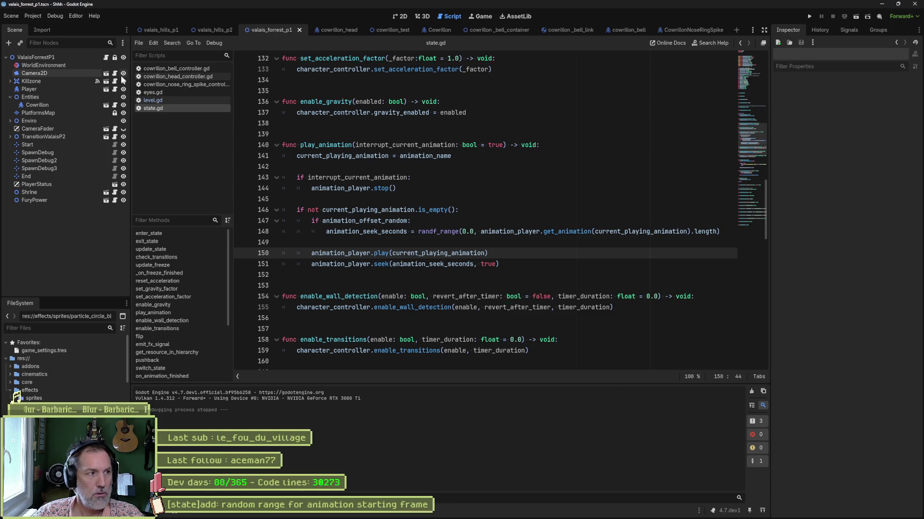
pyautogui.click(632, 29)
# Step: Select the bell's Idle state node and show state.gd's top with the animation_offset_random export
pyautogui.click(48, 192)
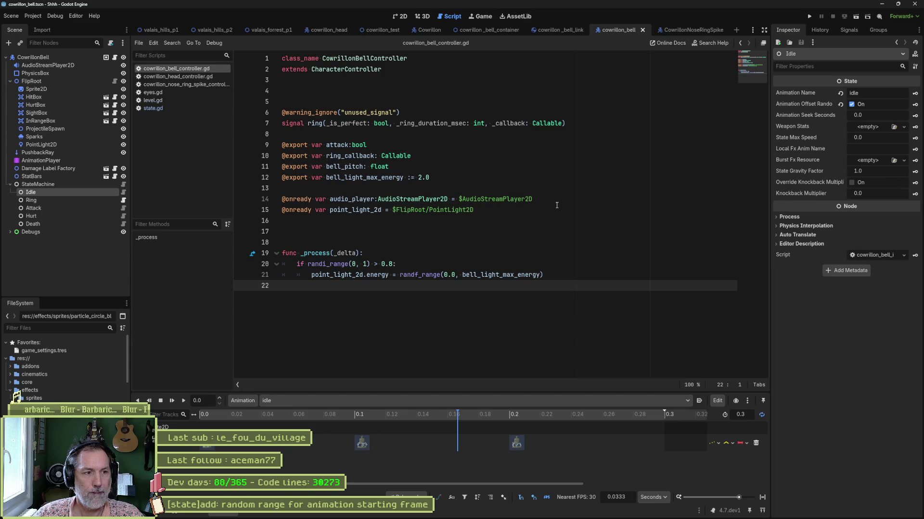
pyautogui.click(170, 109)
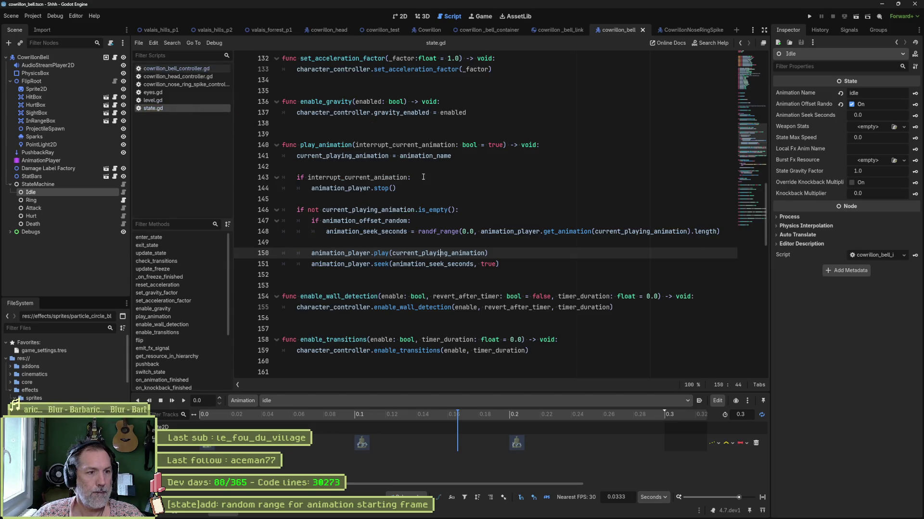
pyautogui.click(750, 74)
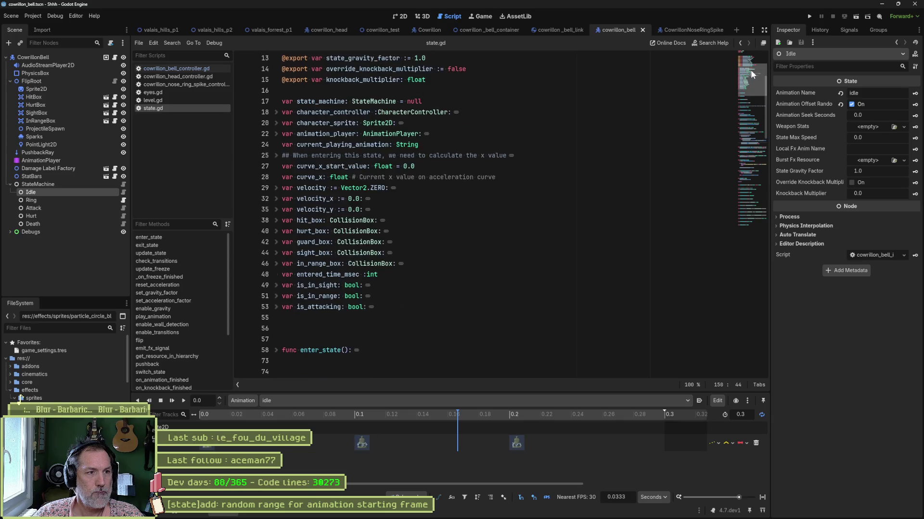
pyautogui.scroll(4, 467, 116)
# Step: Rename the export to animation_random_seek on line 7, paste it over line 147's old name, and save
pyautogui.click(389, 120)
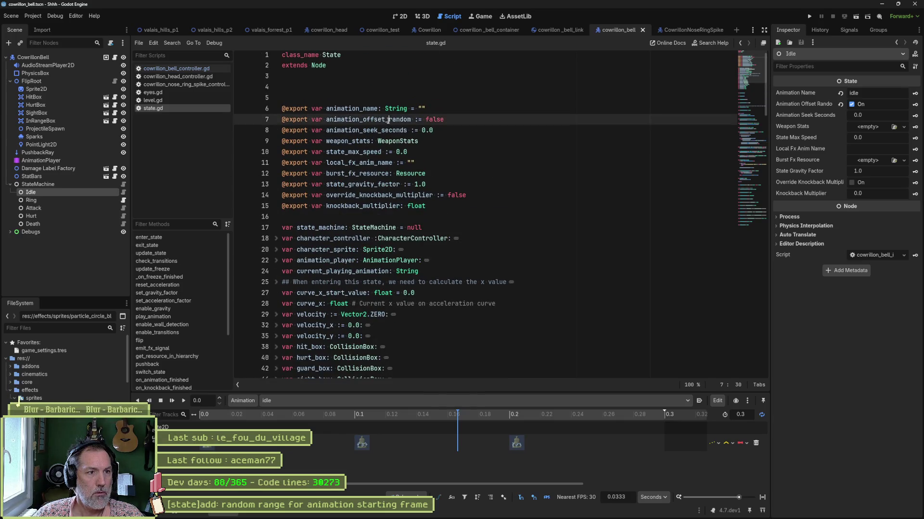
pyautogui.press('BackSpace')
pyautogui.press('BackSpace')
pyautogui.press('BackSpace')
pyautogui.press('BackSpace')
pyautogui.press('BackSpace')
pyautogui.press('BackSpace')
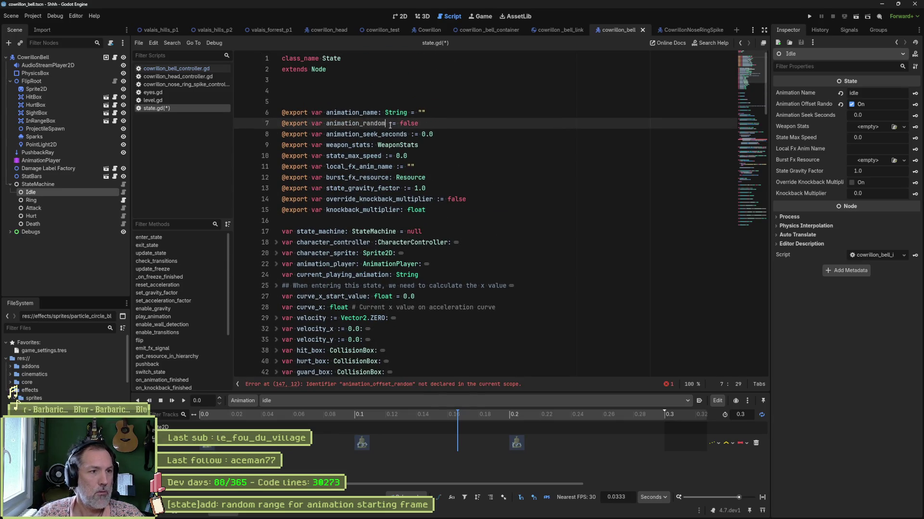
pyautogui.hotkey('ctrl', 'Right')
pyautogui.write('_seek')
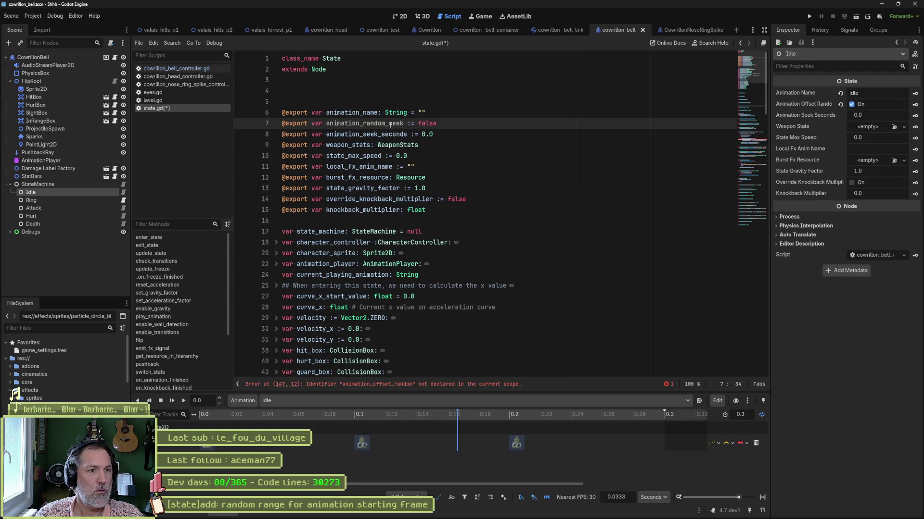
pyautogui.doubleClick(389, 124)
pyautogui.hotkey('ctrl', 'c')
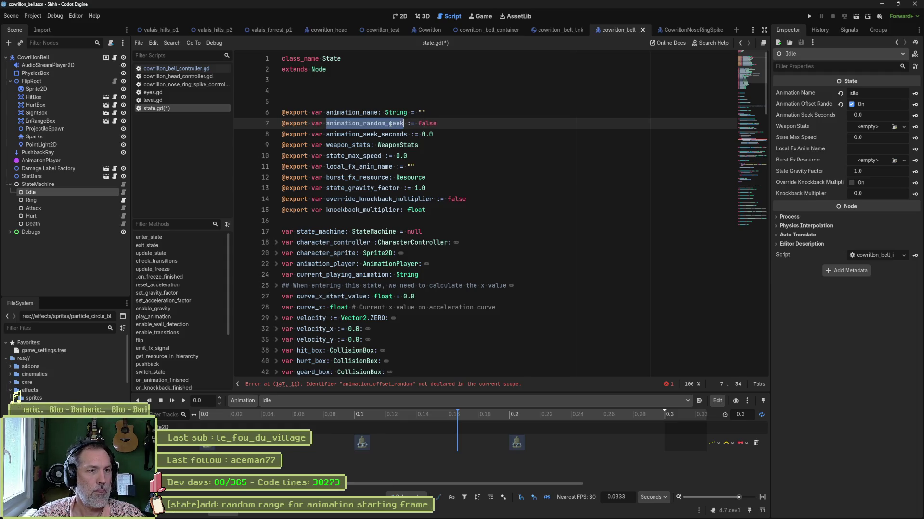
pyautogui.click(392, 388)
pyautogui.hotkey('ctrl', 'shift', 'Right')
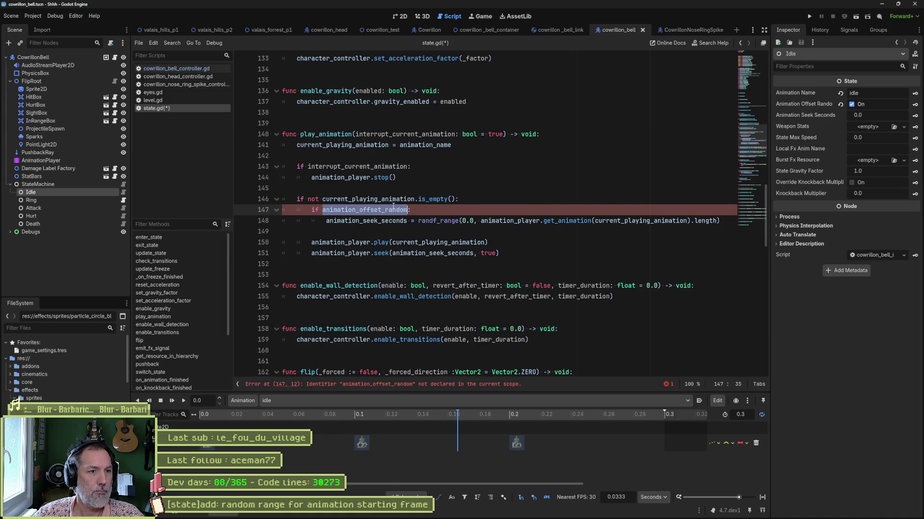
pyautogui.hotkey('ctrl', 'v')
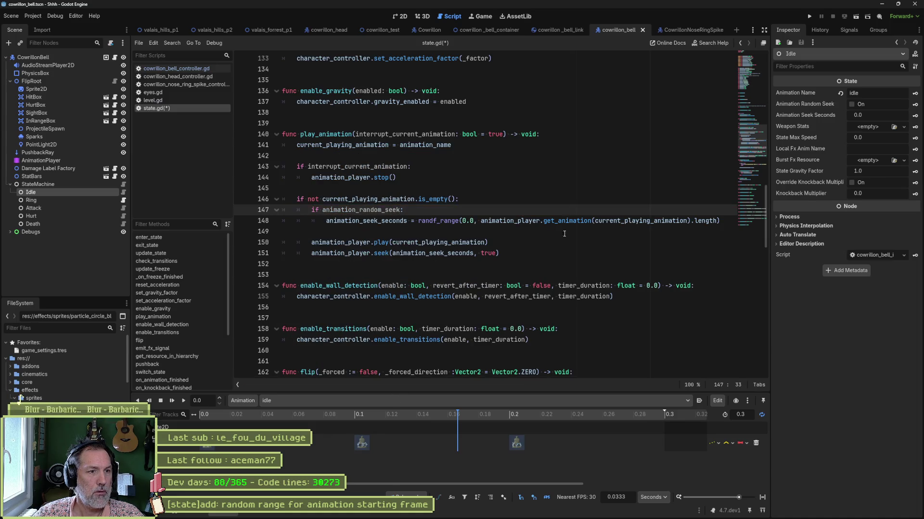
pyautogui.hotkey('ctrl', 's')
# Step: Turn on Animation Random Seek for the Idle state in the Inspector and save the cowrillon_bell scene
pyautogui.click(754, 76)
pyautogui.scroll(3, 753, 73)
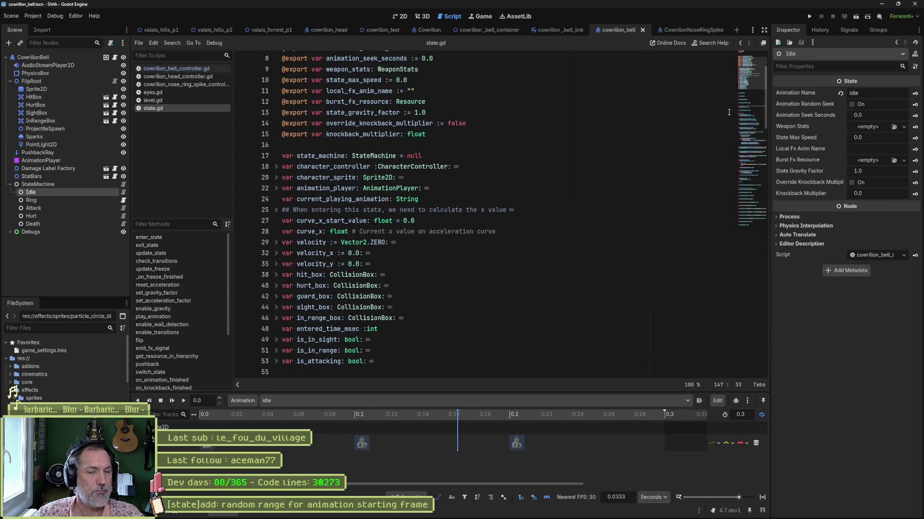
pyautogui.click(854, 105)
pyautogui.hotkey('ctrl', 's')
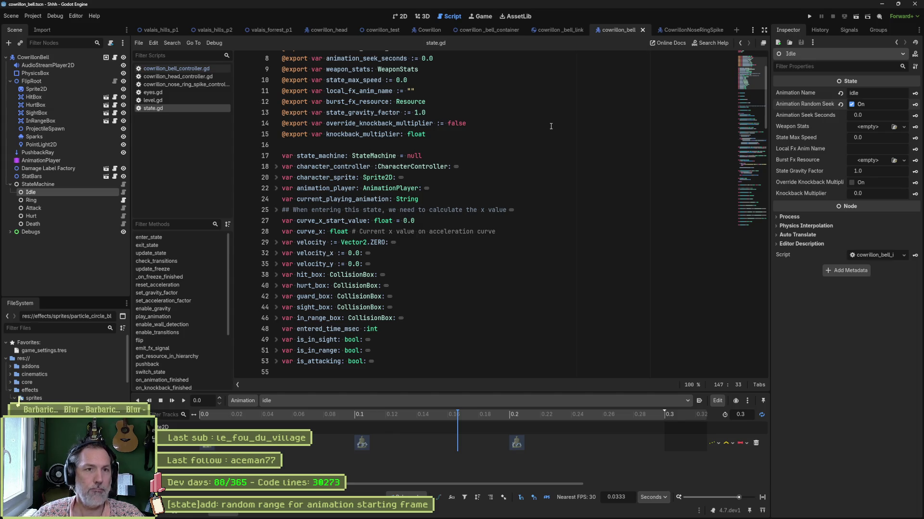
# Step: Test-run the valais_forrest_p1 level scene with F6 to watch the boss's bells
pyautogui.click(268, 31)
pyautogui.press('F6')
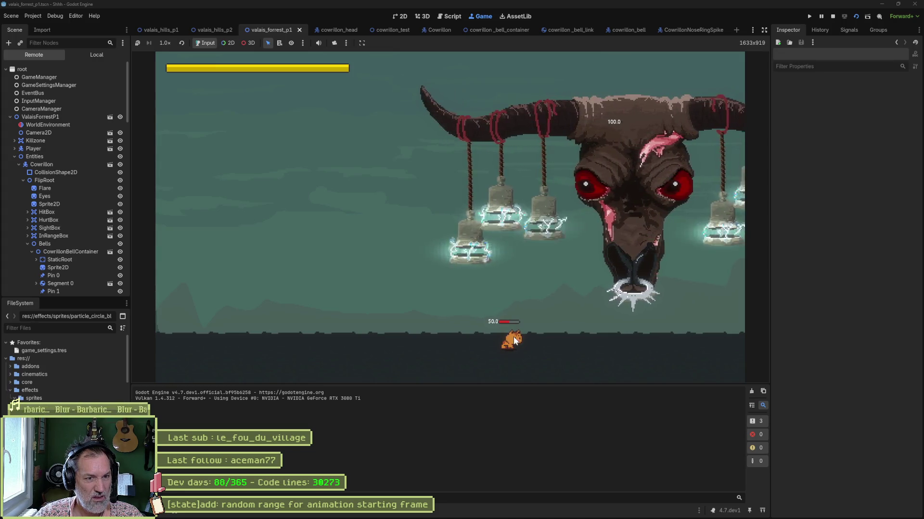
# Step: Stop the game, rerun the level with Visible Collision Shapes on, then stop and turn them off
pyautogui.press('F8')
pyautogui.click(55, 15)
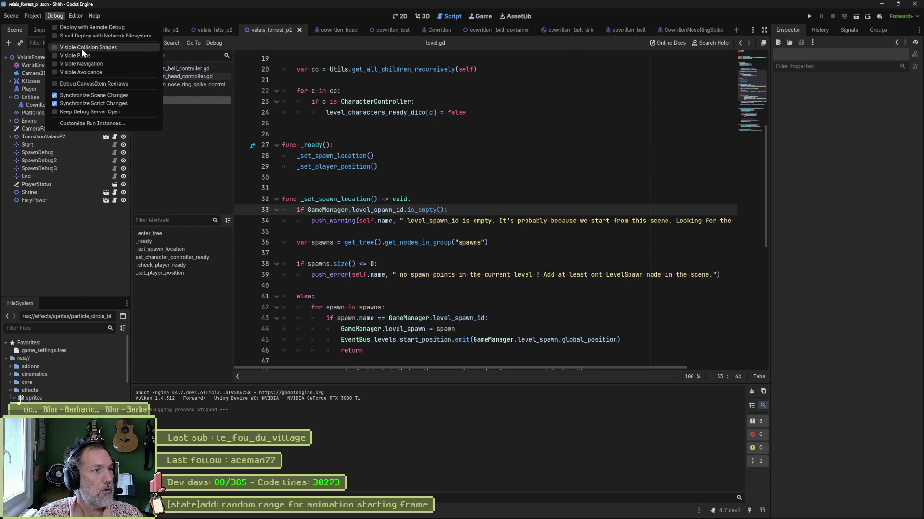
pyautogui.click(81, 72)
pyautogui.press('F6')
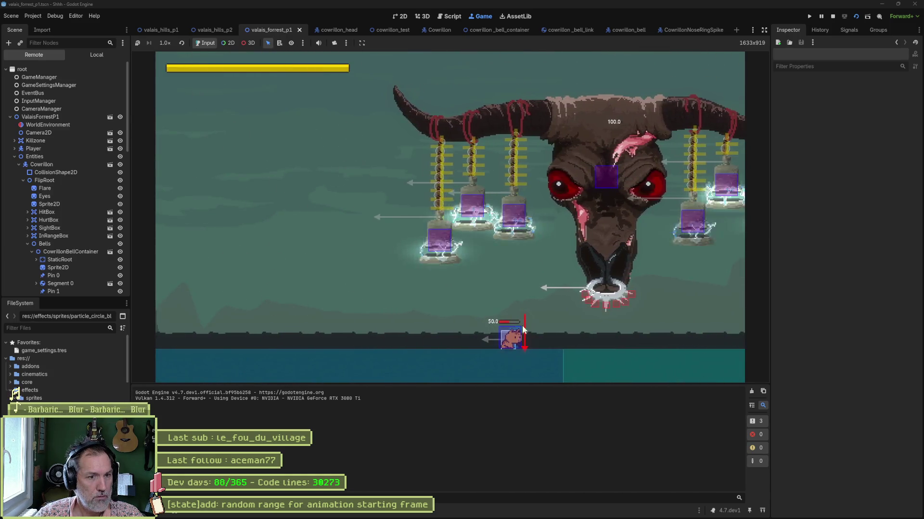
pyautogui.press('F8')
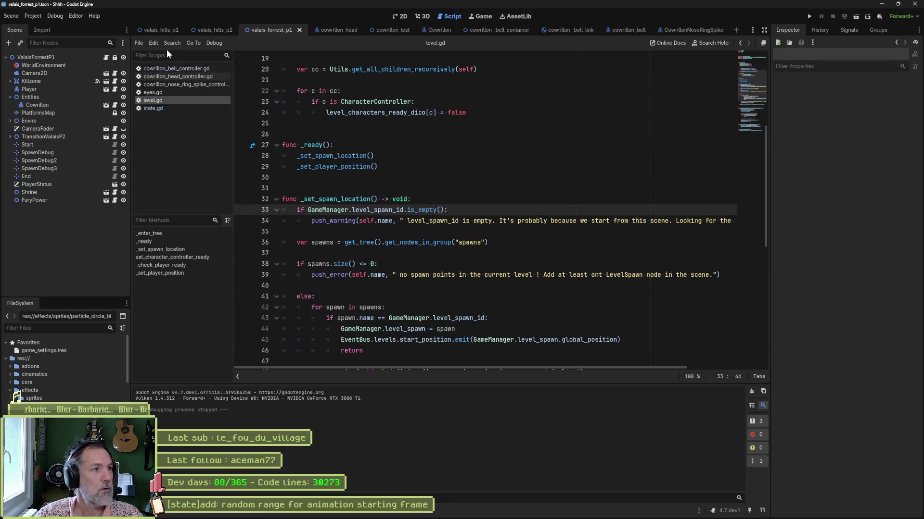
pyautogui.click(55, 15)
pyautogui.click(72, 53)
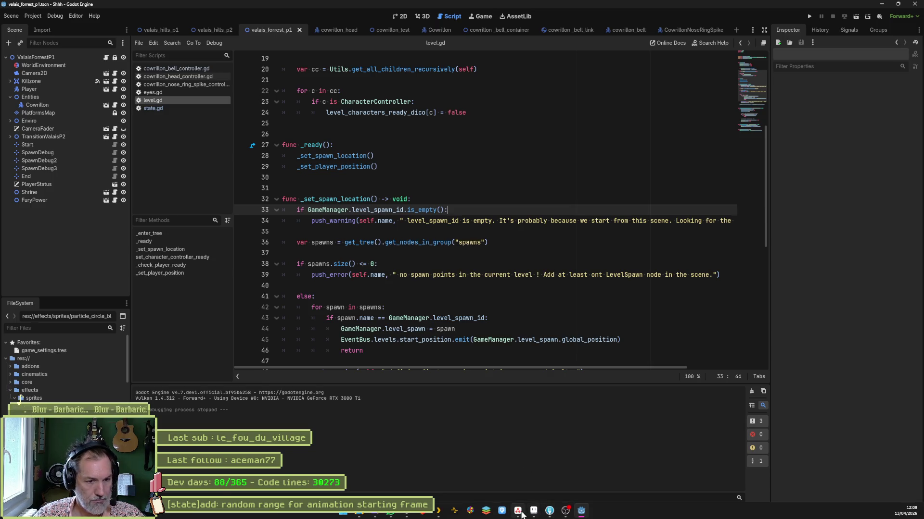
# Step: Copy the random range animation task's title from Asana and switch to Fork
pyautogui.click(518, 511)
pyautogui.click(511, 134)
pyautogui.tripleClick(786, 65)
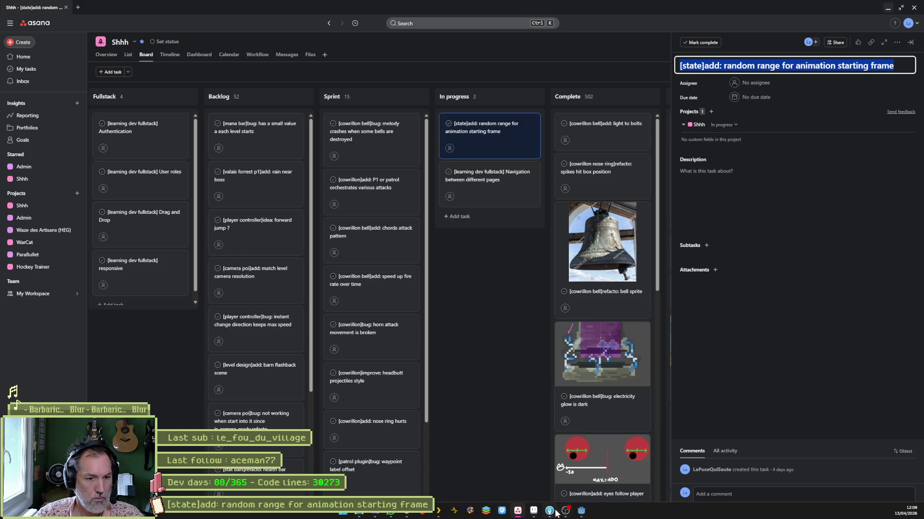
pyautogui.click(565, 511)
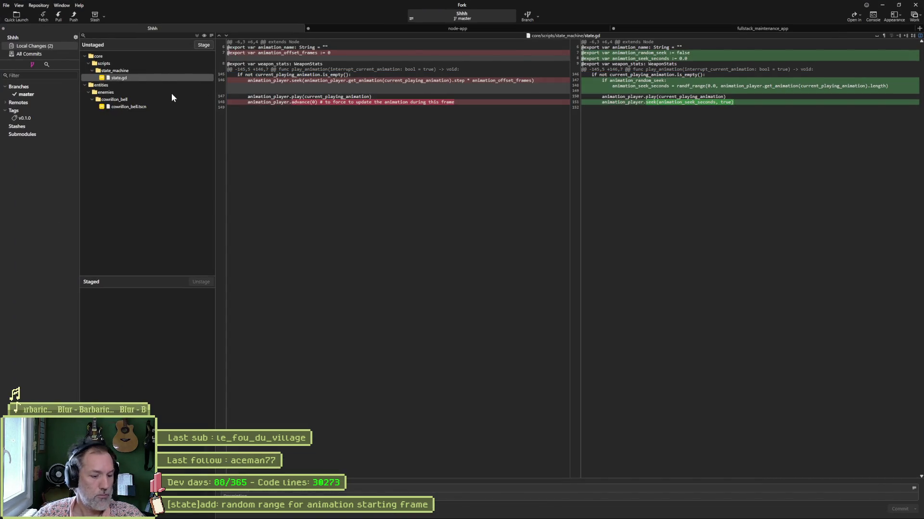
# Step: Stage state.gd and cowrillon_bell.tscn and commit them with the pasted task title as subject
pyautogui.moveTo(285, 94)
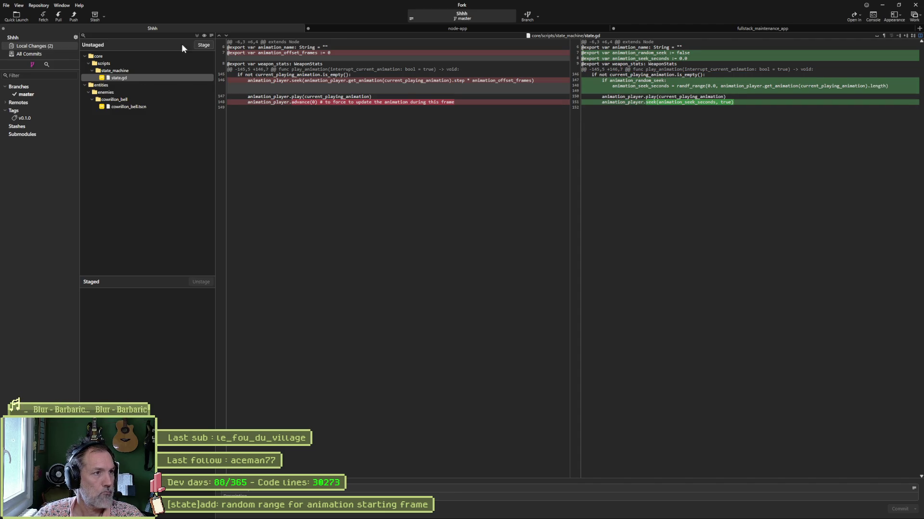
pyautogui.click(204, 45)
pyautogui.hotkey('ctrl', 'v')
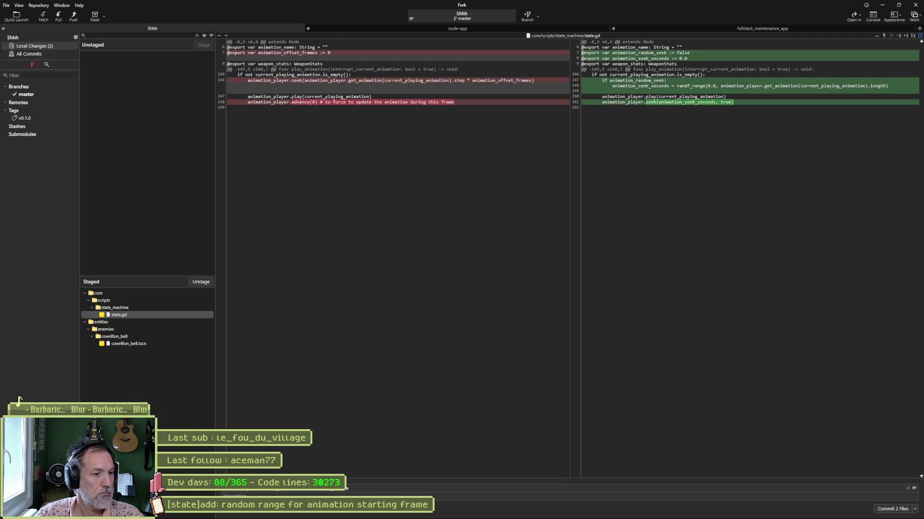
pyautogui.click(892, 509)
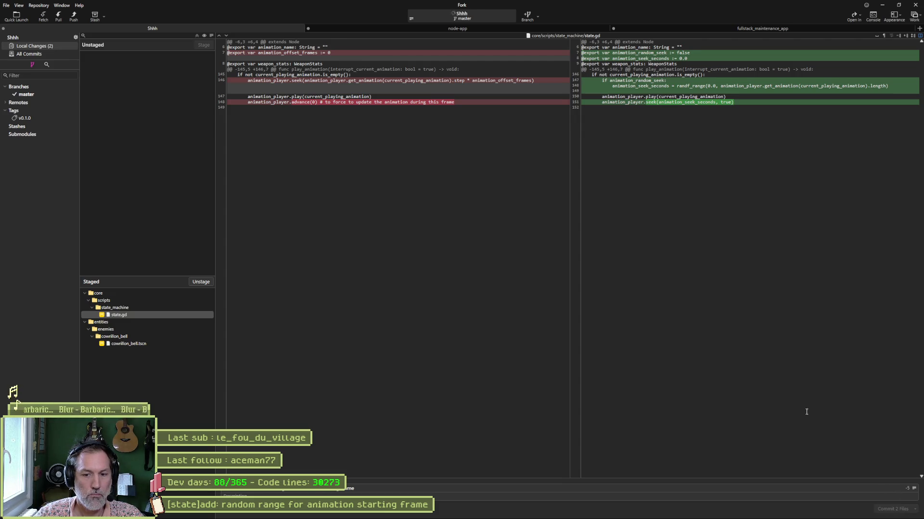
# Step: Push master to origin and minimise Fork
pyautogui.click(58, 17)
pyautogui.click(74, 19)
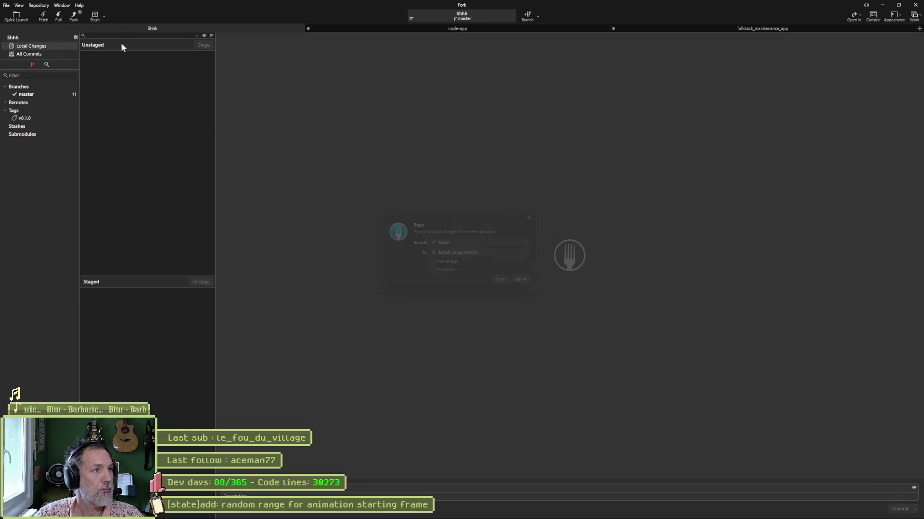
pyautogui.click(508, 286)
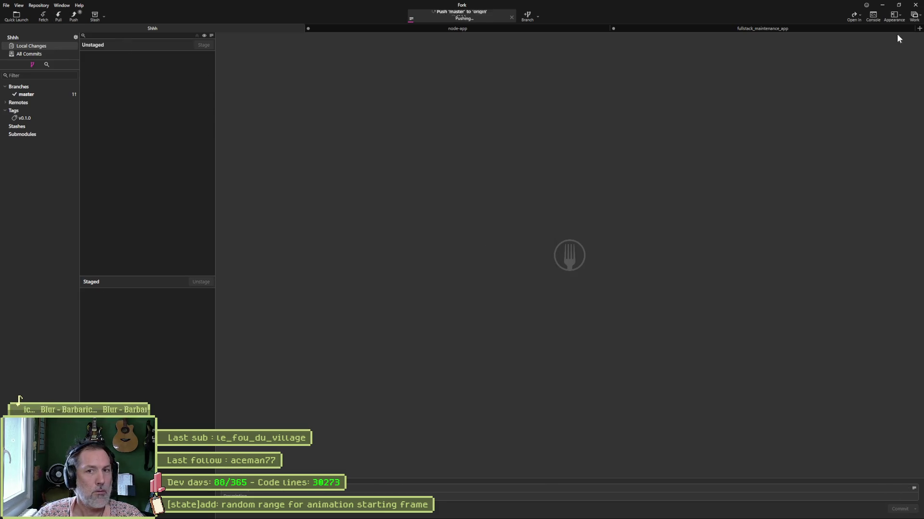
pyautogui.click(883, 8)
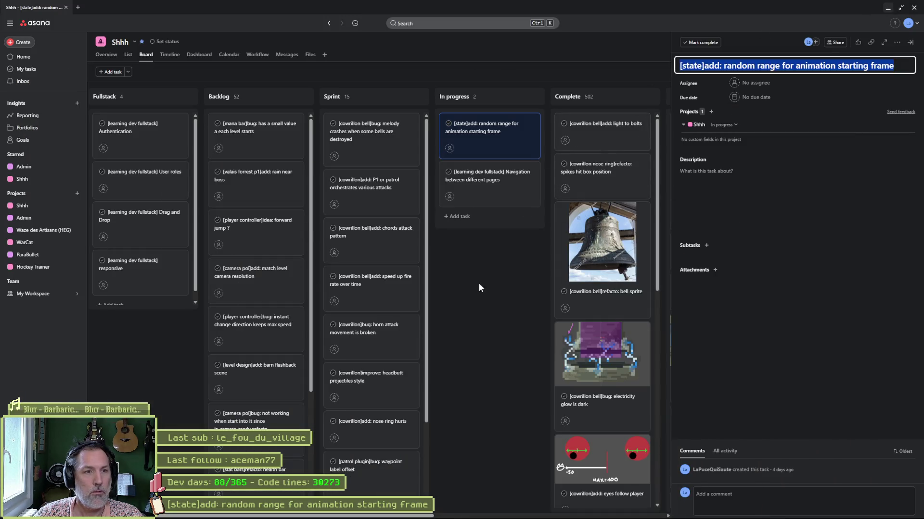
# Step: Move the random range task to Complete, move the melody-crash bug to In progress, and open it
pyautogui.moveTo(479, 133); pyautogui.dragTo(597, 133)
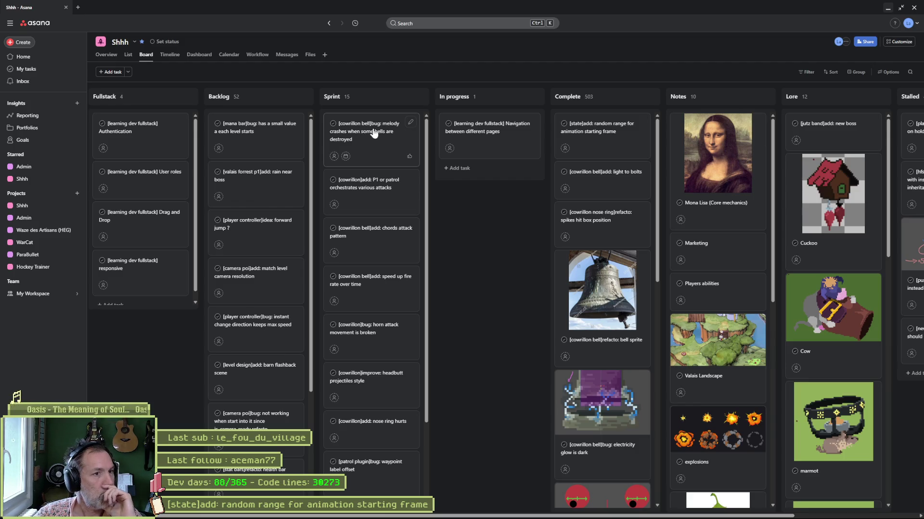
pyautogui.moveTo(370, 138); pyautogui.dragTo(481, 136)
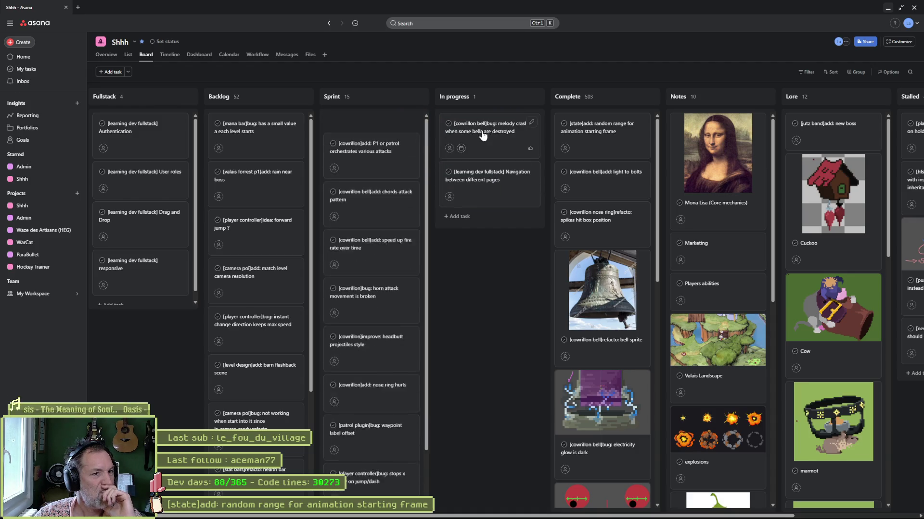
pyautogui.click(486, 137)
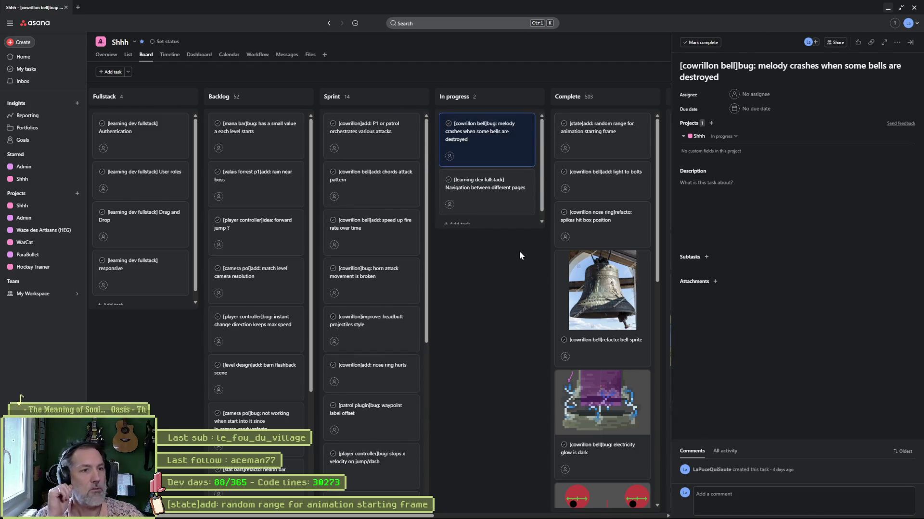